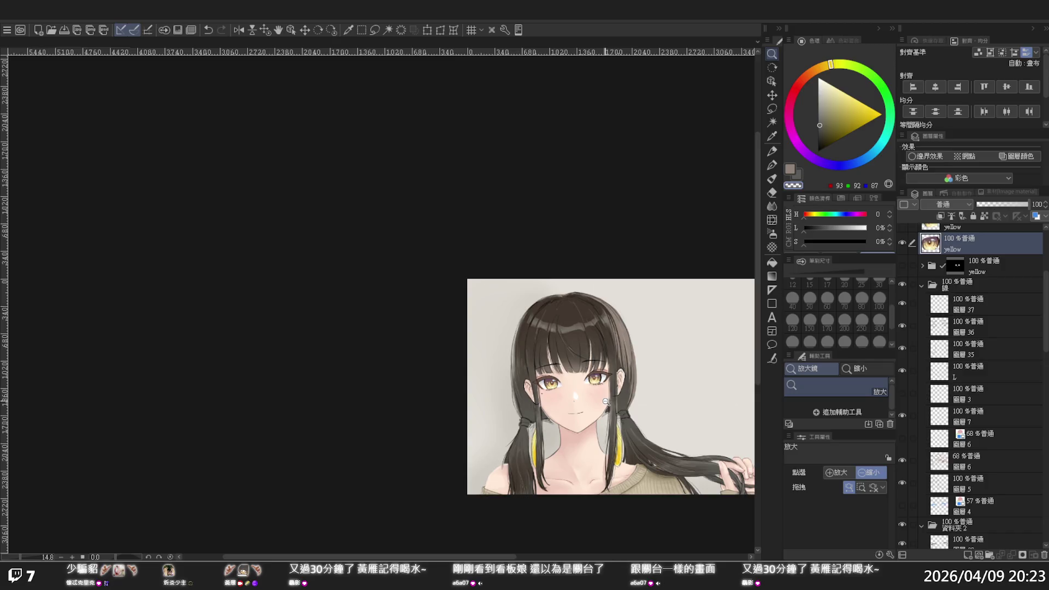
Step: Zoom out and mirror the canvas view to check the portrait's proportions, then flip it back
{"action": "left_click", "coordinate": [616, 401]}
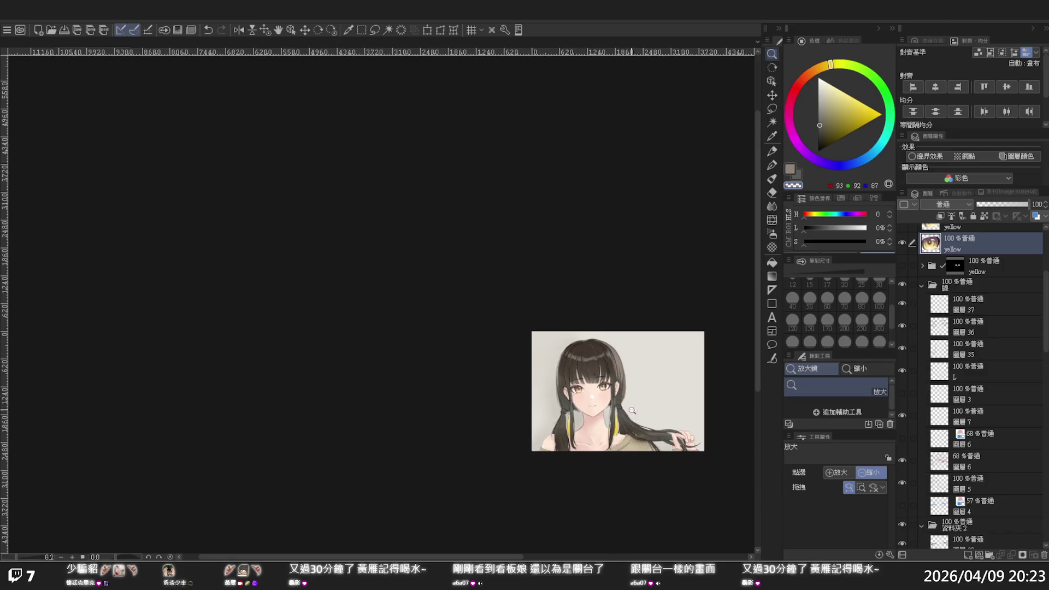
{"action": "scroll", "coordinate": [617, 418], "scroll_direction": "up", "scroll_amount": 1}
{"action": "scroll", "coordinate": [617, 417], "scroll_direction": "up", "scroll_amount": 1}
{"action": "key", "text": "h"}
{"action": "scroll", "coordinate": [393, 418], "scroll_direction": "down", "scroll_amount": 1}
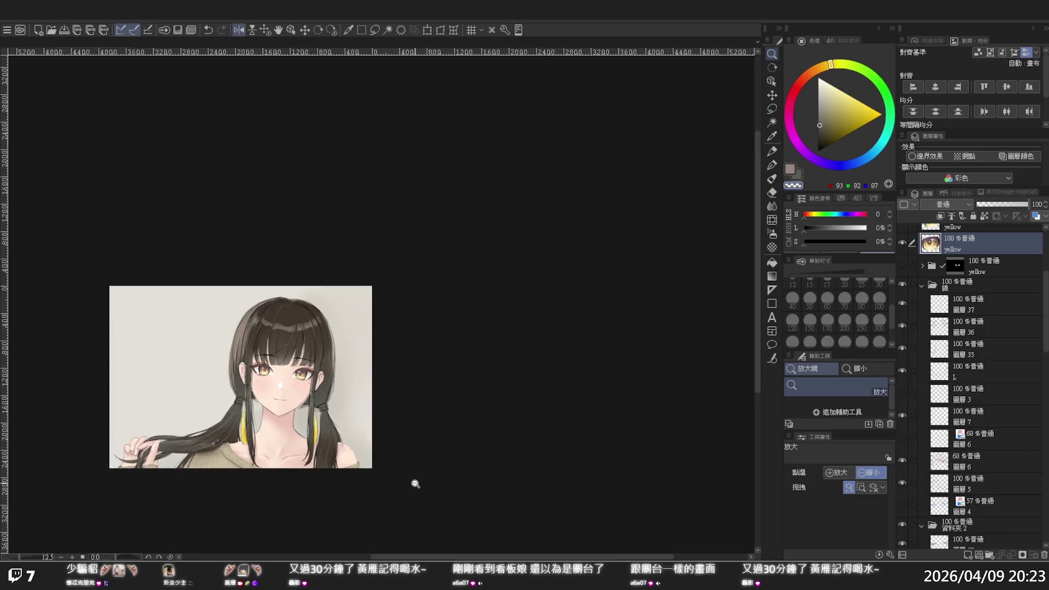
{"action": "scroll", "coordinate": [409, 388], "scroll_direction": "up", "scroll_amount": 1}
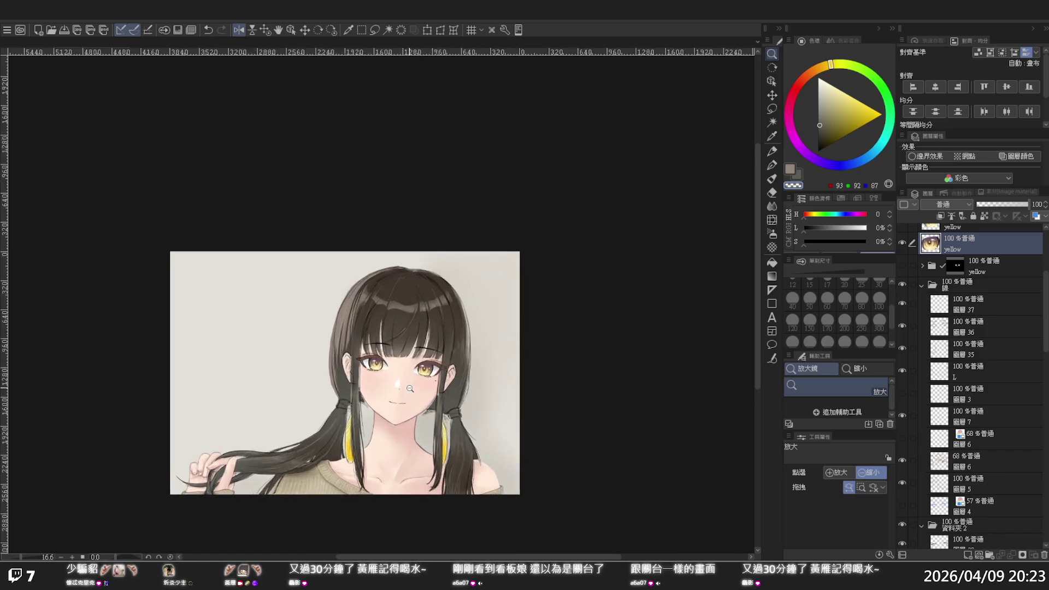
{"action": "scroll", "coordinate": [410, 389], "scroll_direction": "up", "scroll_amount": 1}
{"action": "key", "text": "h"}
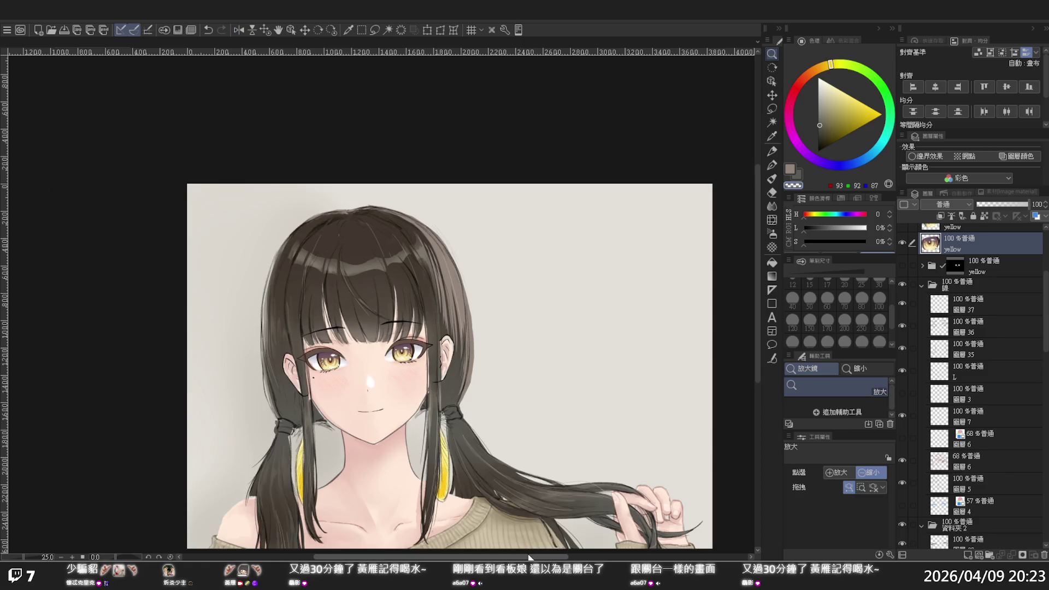
{"action": "left_click_drag", "start_coordinate": [528, 557], "coordinate": [505, 556]}
{"action": "scroll", "coordinate": [395, 363], "scroll_direction": "up", "scroll_amount": 1}
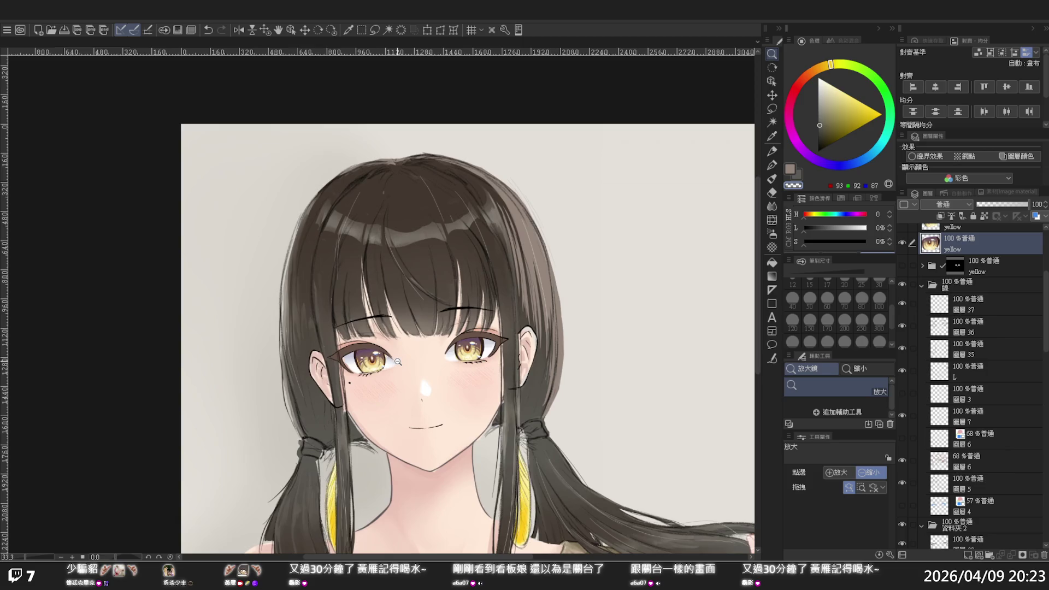
{"action": "scroll", "coordinate": [395, 364], "scroll_direction": "up", "scroll_amount": 1}
{"action": "scroll", "coordinate": [394, 367], "scroll_direction": "up", "scroll_amount": 1}
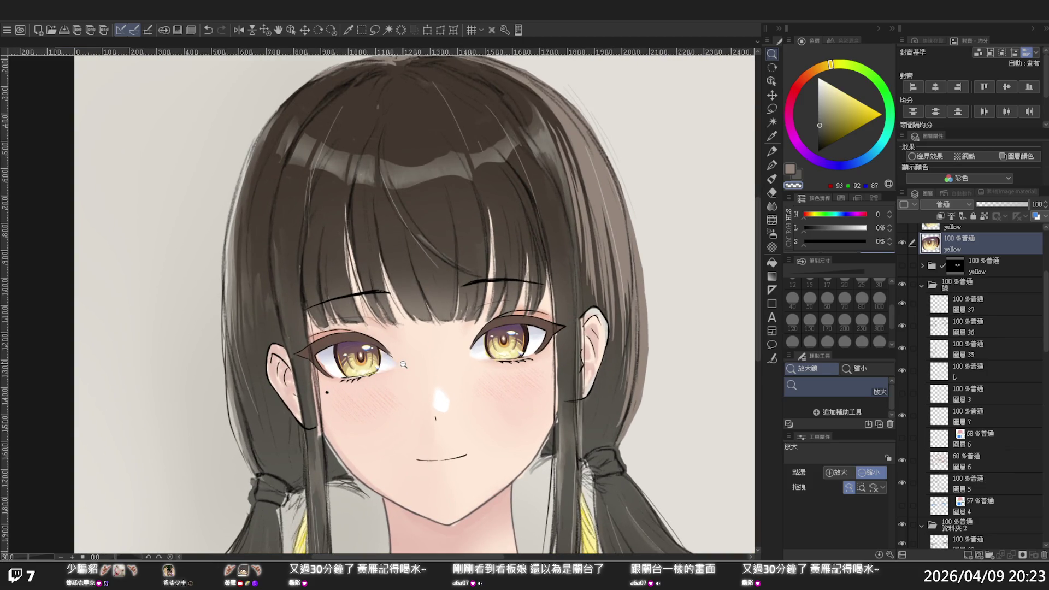
{"action": "scroll", "coordinate": [403, 363], "scroll_direction": "down", "scroll_amount": 1}
{"action": "scroll", "coordinate": [403, 363], "scroll_direction": "down", "scroll_amount": 2}
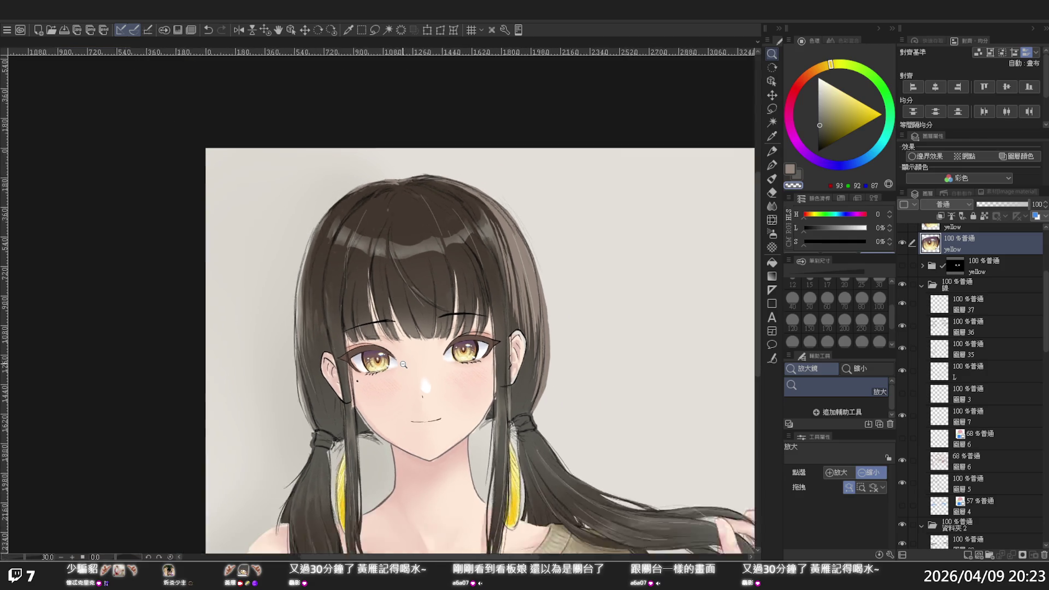
{"action": "scroll", "coordinate": [403, 363], "scroll_direction": "down", "scroll_amount": 1}
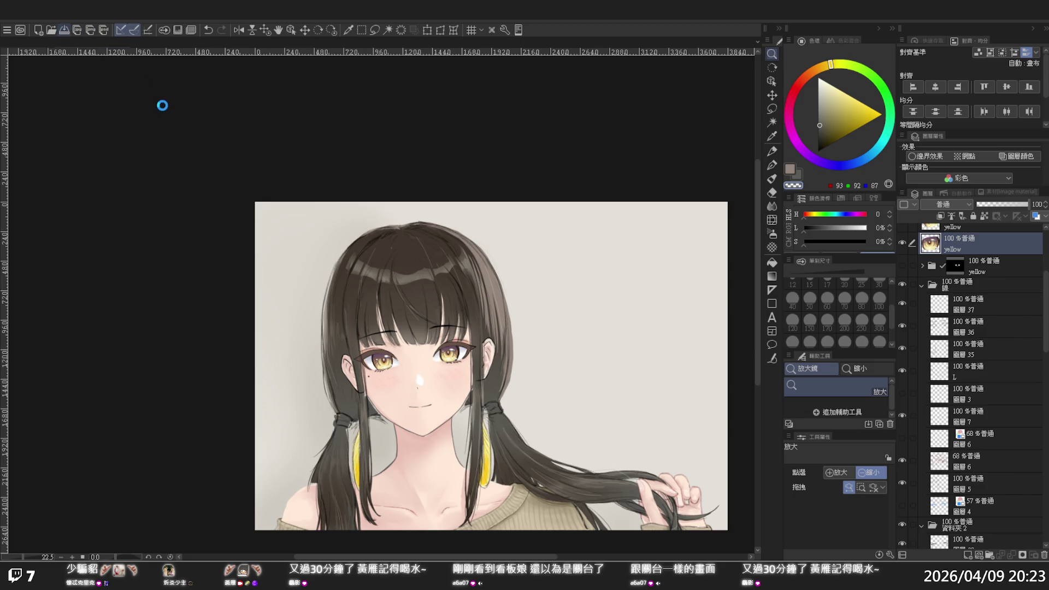
Step: Zoom in on the face and magnify the left eye
{"action": "left_click", "coordinate": [322, 209]}
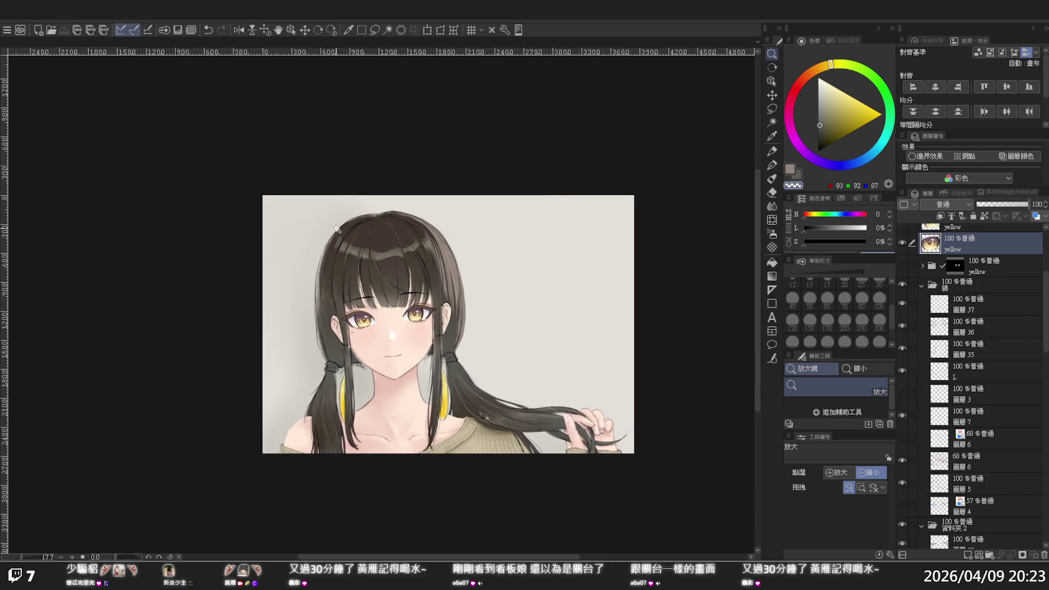
{"action": "scroll", "coordinate": [341, 225], "scroll_direction": "up", "scroll_amount": 1}
{"action": "scroll", "coordinate": [320, 283], "scroll_direction": "up", "scroll_amount": 1}
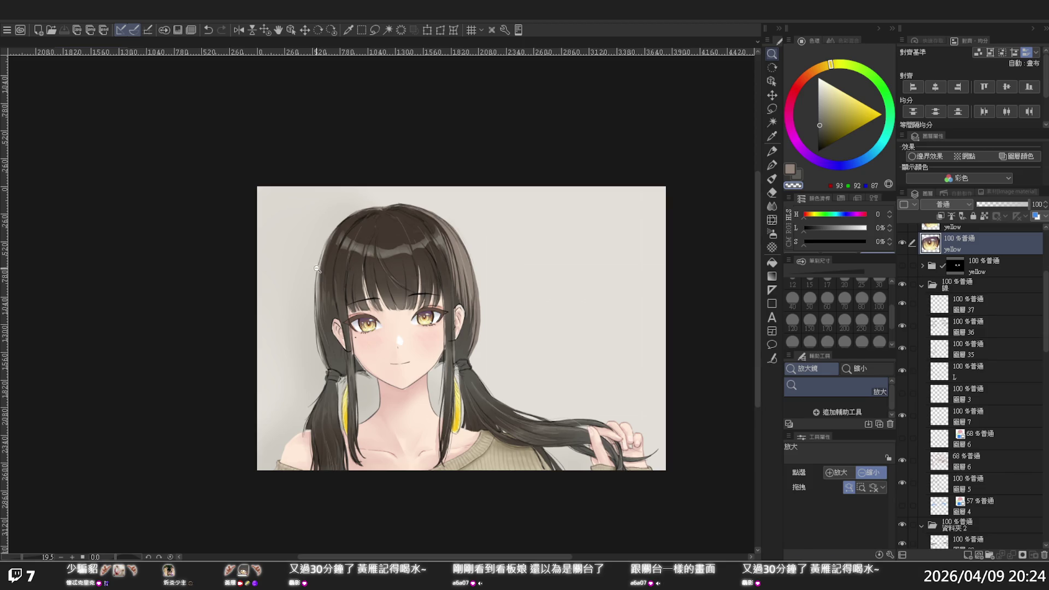
{"action": "left_click", "coordinate": [355, 262]}
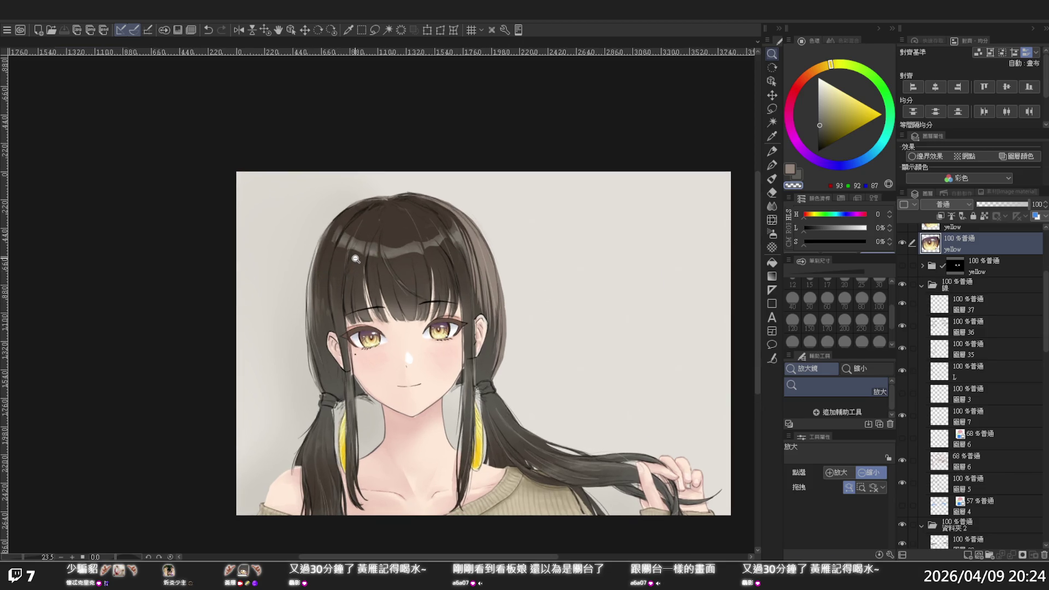
{"action": "left_click", "coordinate": [365, 317]}
{"action": "left_click", "coordinate": [373, 345]}
{"action": "left_click", "coordinate": [388, 362]}
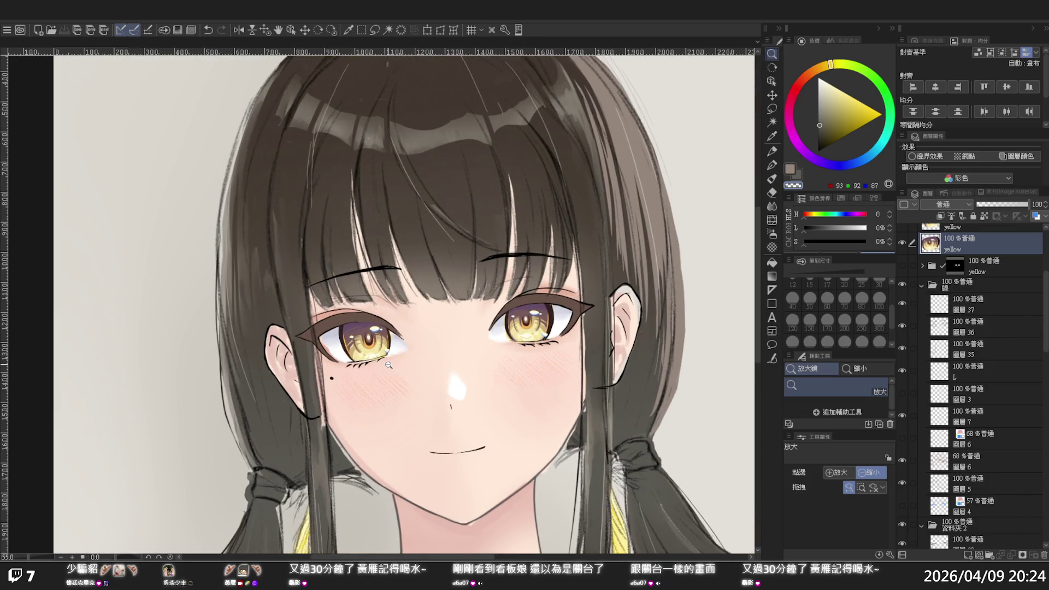
{"action": "left_click", "coordinate": [370, 316]}
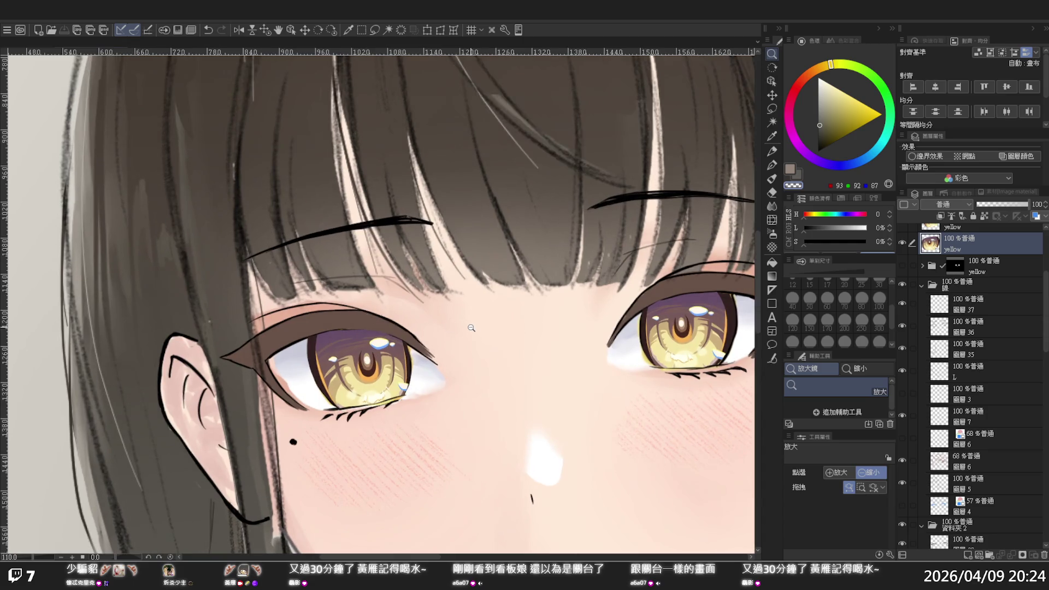
{"action": "scroll", "coordinate": [994, 276], "scroll_direction": "up", "scroll_amount": 2}
Step: Delete the spare yellow folder from the Layer palette
{"action": "left_click", "coordinate": [957, 258]}
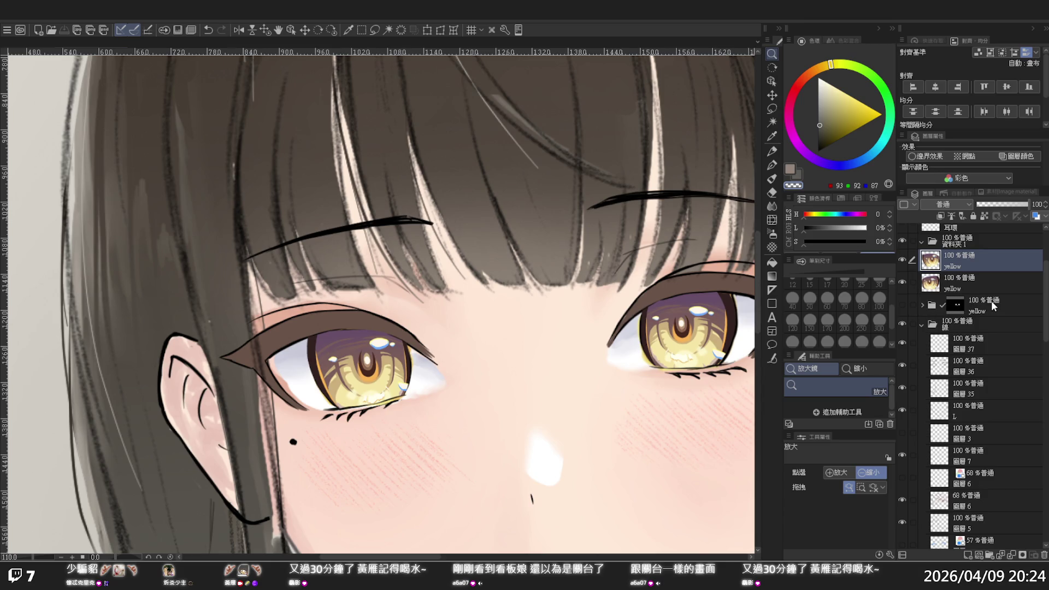
{"action": "left_click", "coordinate": [990, 301]}
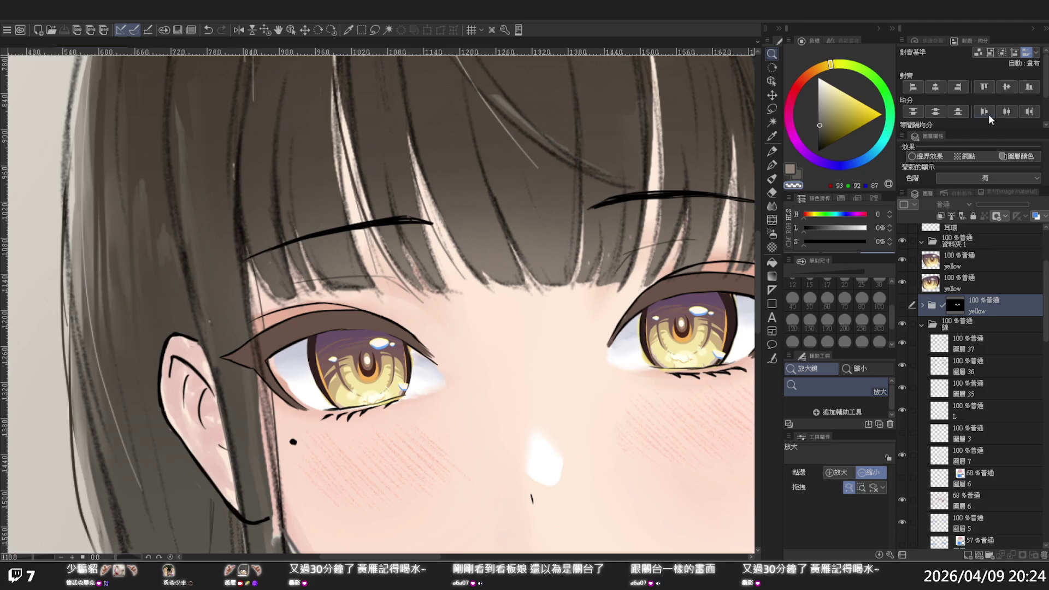
{"action": "key", "text": "Delete"}
Step: Select both yellow layers and drag them into the 眼 folder
{"action": "left_click", "coordinate": [969, 279]}
{"action": "left_click", "coordinate": [966, 260], "text": "ctrl"}
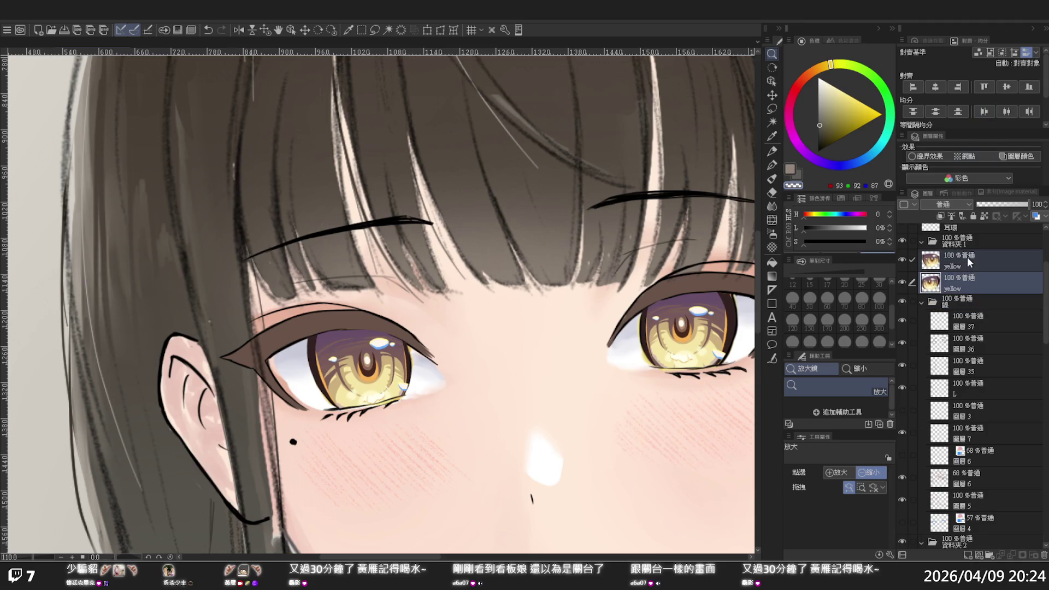
{"action": "left_click_drag", "start_coordinate": [965, 279], "coordinate": [982, 546]}
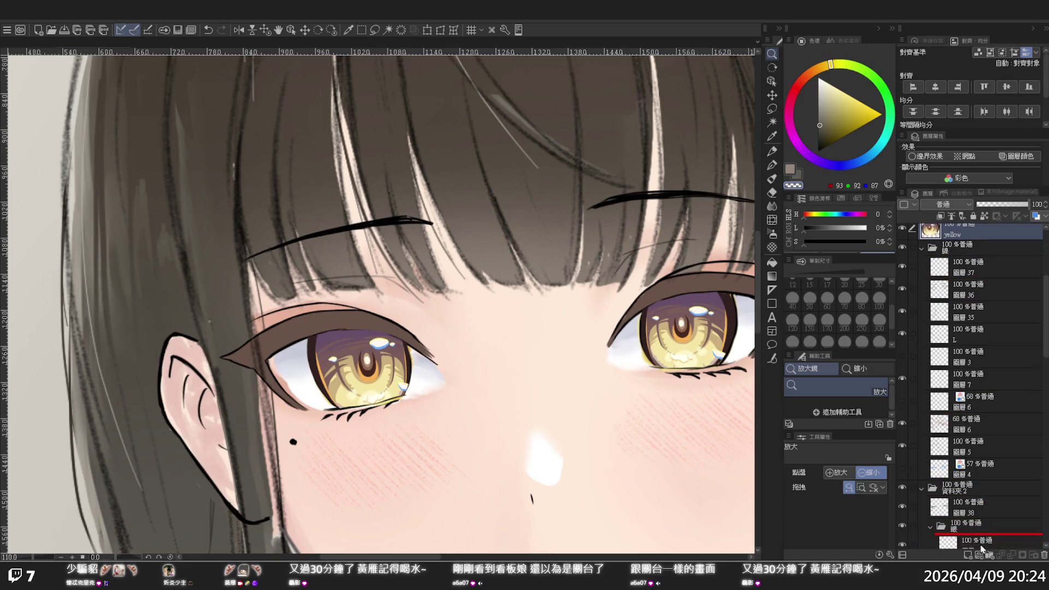
{"action": "left_click_drag", "start_coordinate": [981, 546], "coordinate": [988, 440]}
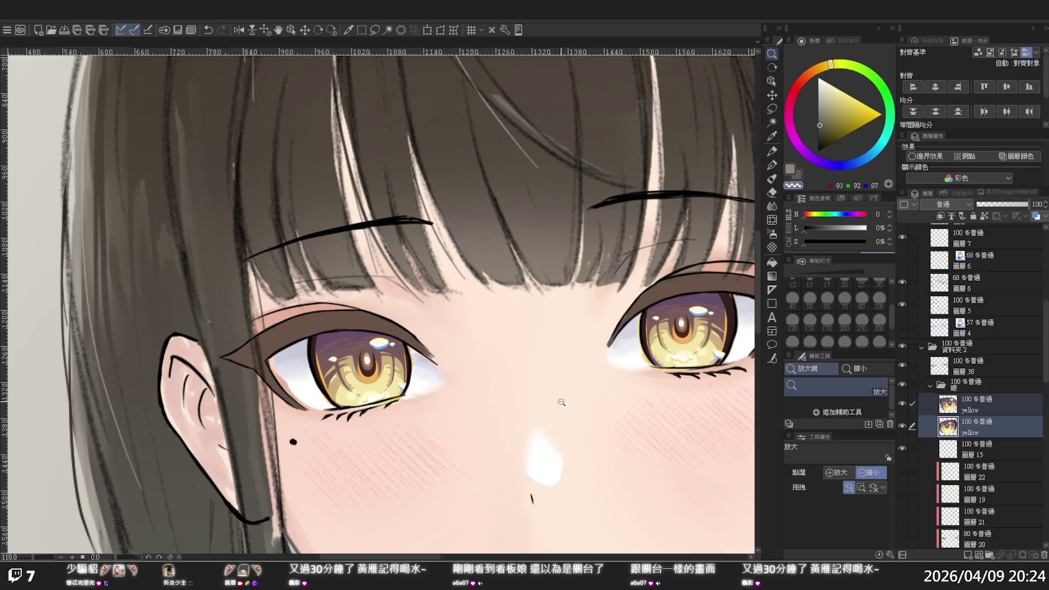
{"action": "mouse_move", "coordinate": [561, 403]}
{"action": "left_mouse_down"}
{"action": "mouse_move", "coordinate": [546, 404]}
{"action": "mouse_move", "coordinate": [598, 408]}
{"action": "left_mouse_up"}
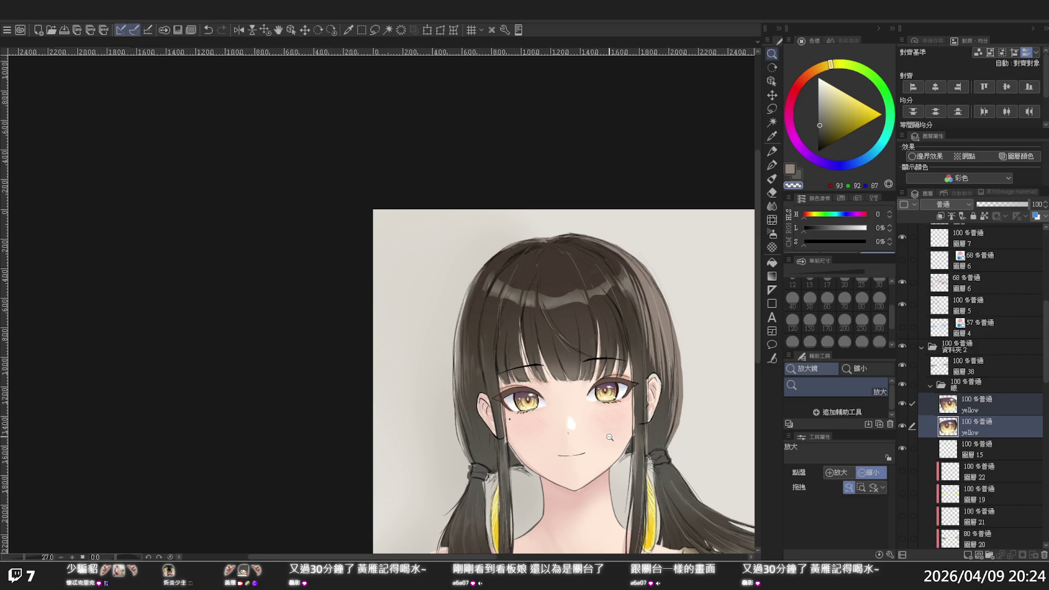
Step: Adjust the zoom to view the whole illustration
{"action": "mouse_move", "coordinate": [610, 437]}
{"action": "left_mouse_down"}
{"action": "mouse_move", "coordinate": [645, 458]}
{"action": "mouse_move", "coordinate": [647, 443]}
{"action": "left_mouse_up"}
{"action": "left_click_drag", "start_coordinate": [754, 221], "coordinate": [757, 237]}
{"action": "left_click", "coordinate": [683, 355]}
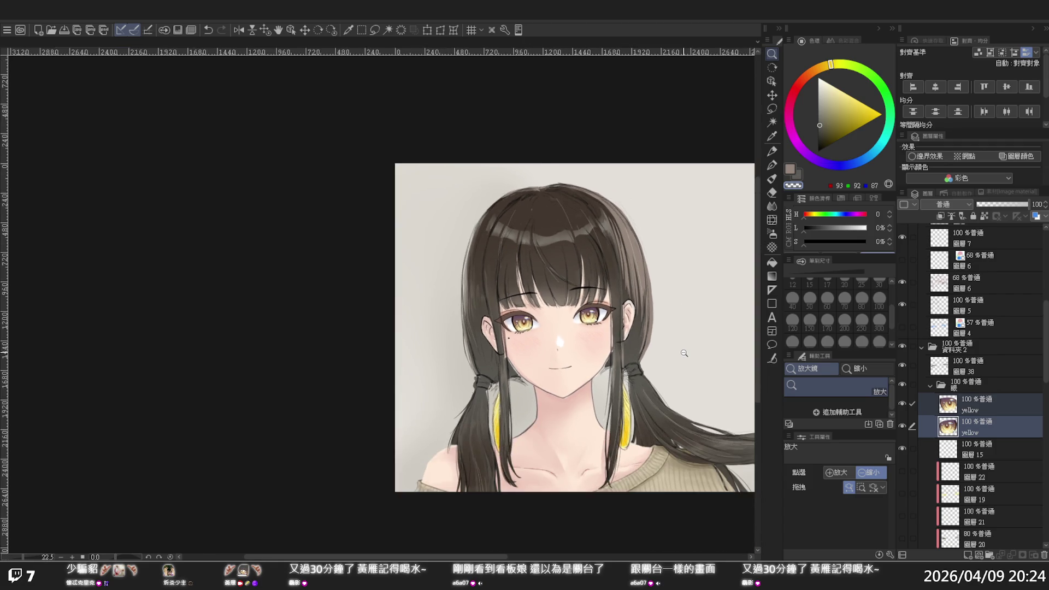
{"action": "left_click_drag", "start_coordinate": [684, 354], "coordinate": [684, 349]}
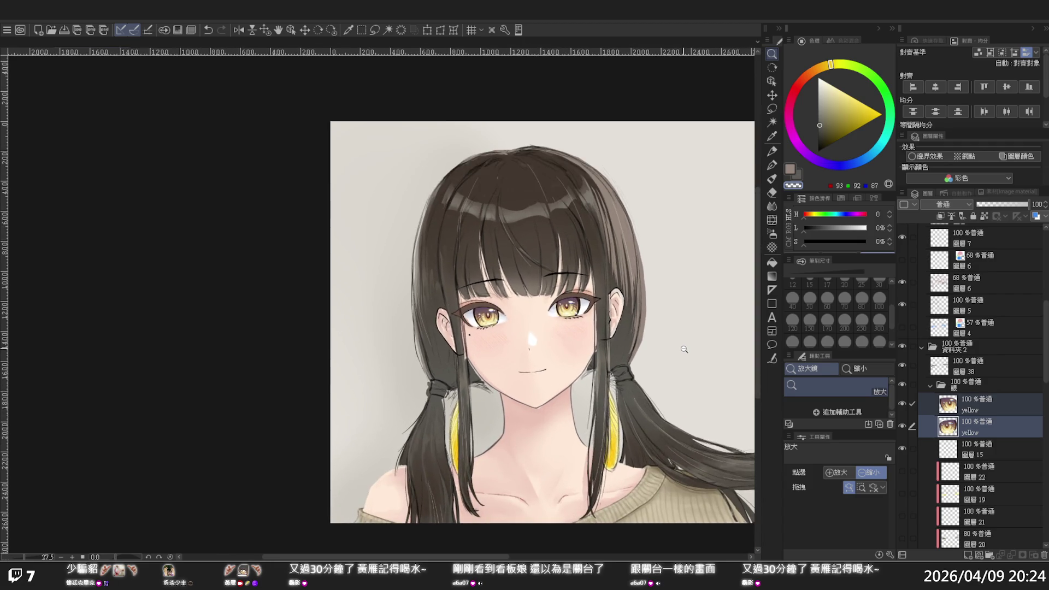
{"action": "left_click", "coordinate": [684, 349]}
{"action": "left_click", "coordinate": [683, 349]}
{"action": "left_click", "coordinate": [684, 349]}
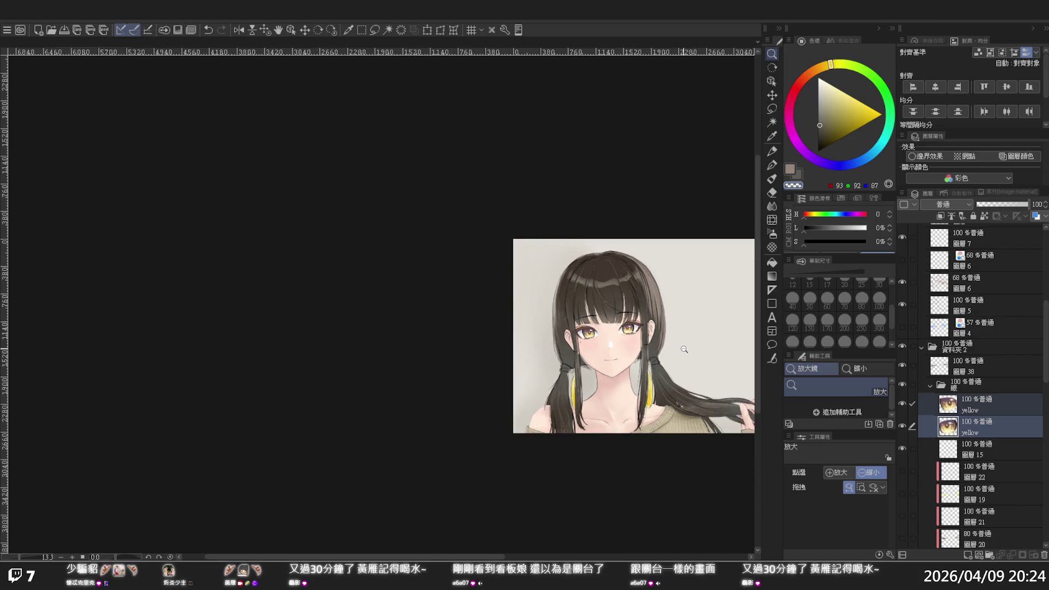
{"action": "scroll", "coordinate": [635, 334], "scroll_direction": "up", "scroll_amount": 5}
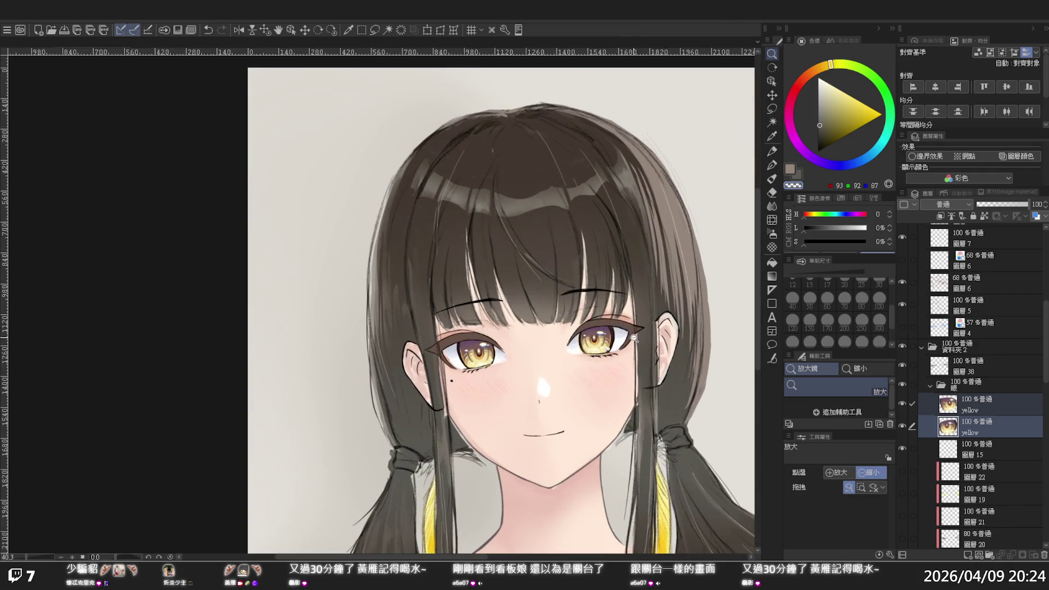
{"action": "scroll", "coordinate": [614, 327], "scroll_direction": "up", "scroll_amount": 1}
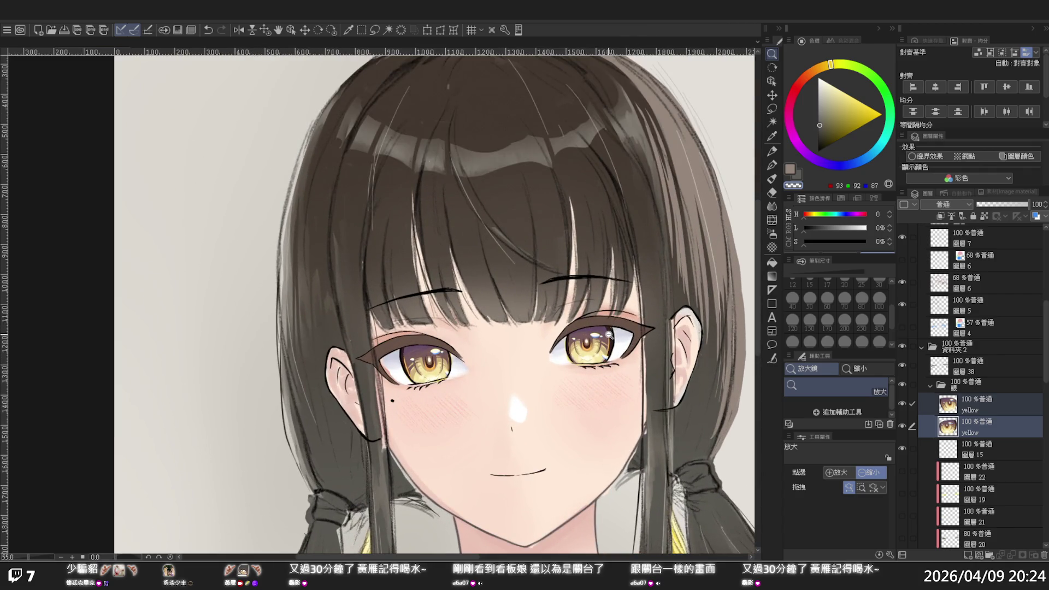
{"action": "scroll", "coordinate": [608, 334], "scroll_direction": "down", "scroll_amount": 2}
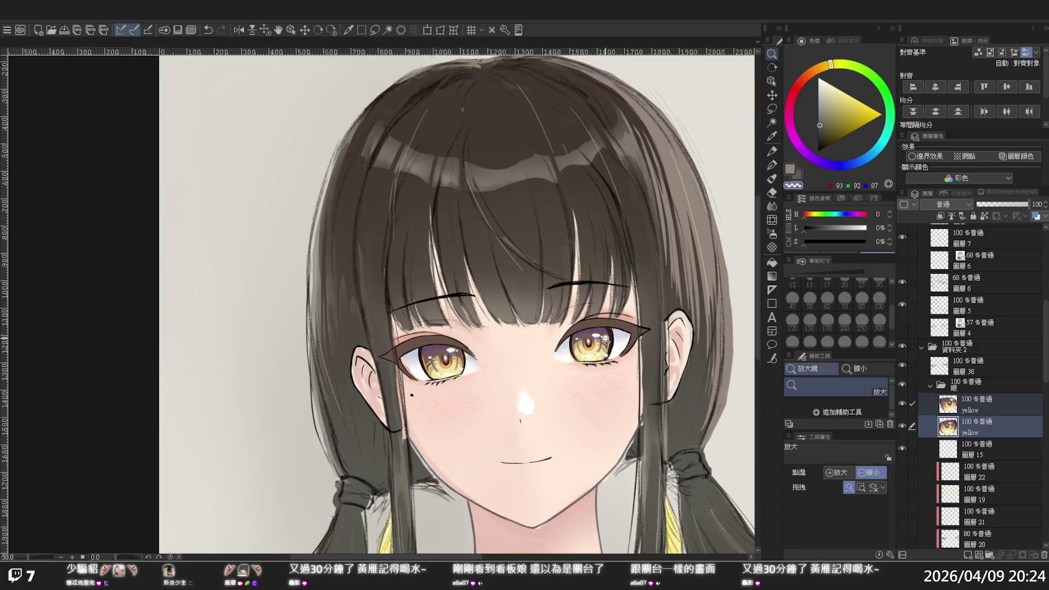
{"action": "scroll", "coordinate": [604, 340], "scroll_direction": "down", "scroll_amount": 1}
{"action": "scroll", "coordinate": [604, 343], "scroll_direction": "down", "scroll_amount": 1}
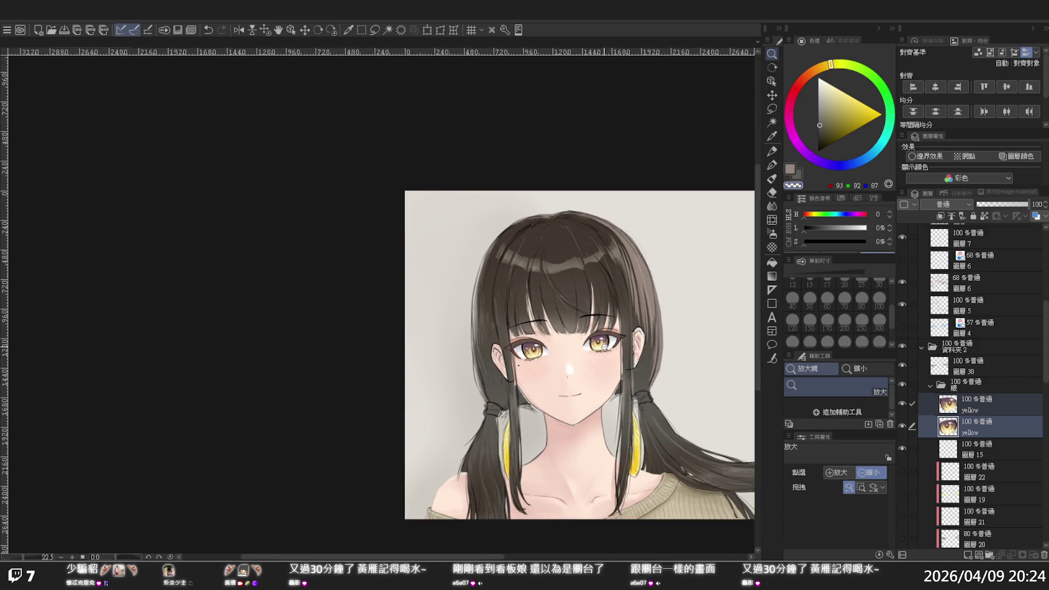
{"action": "scroll", "coordinate": [601, 357], "scroll_direction": "down", "scroll_amount": 1}
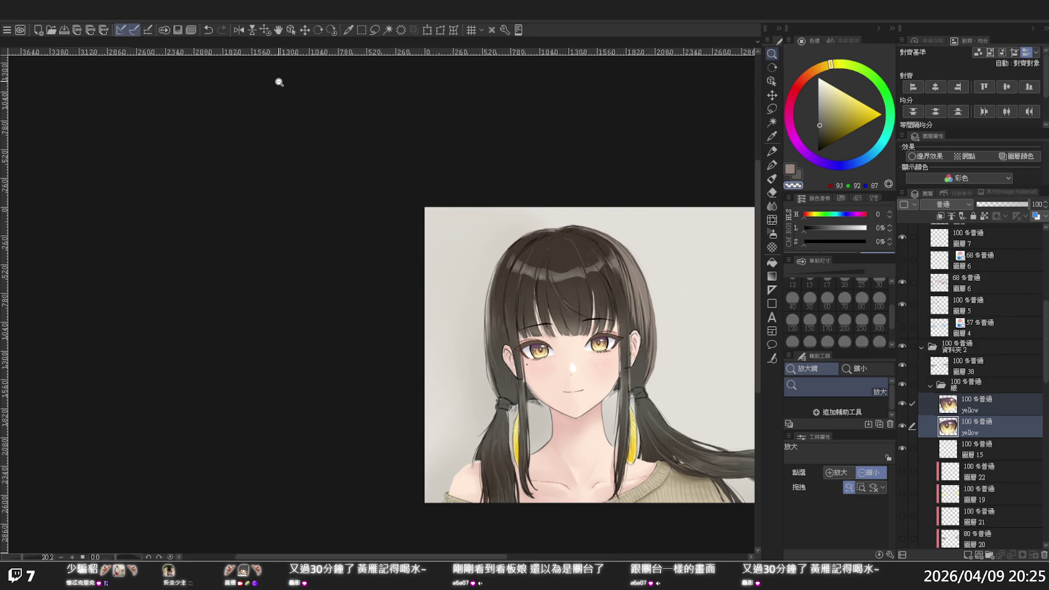
Step: Mirror the canvas and zoom in on the face to check the drawing
{"action": "key", "text": "h"}
{"action": "scroll", "coordinate": [72, 287], "scroll_direction": "down", "scroll_amount": 3}
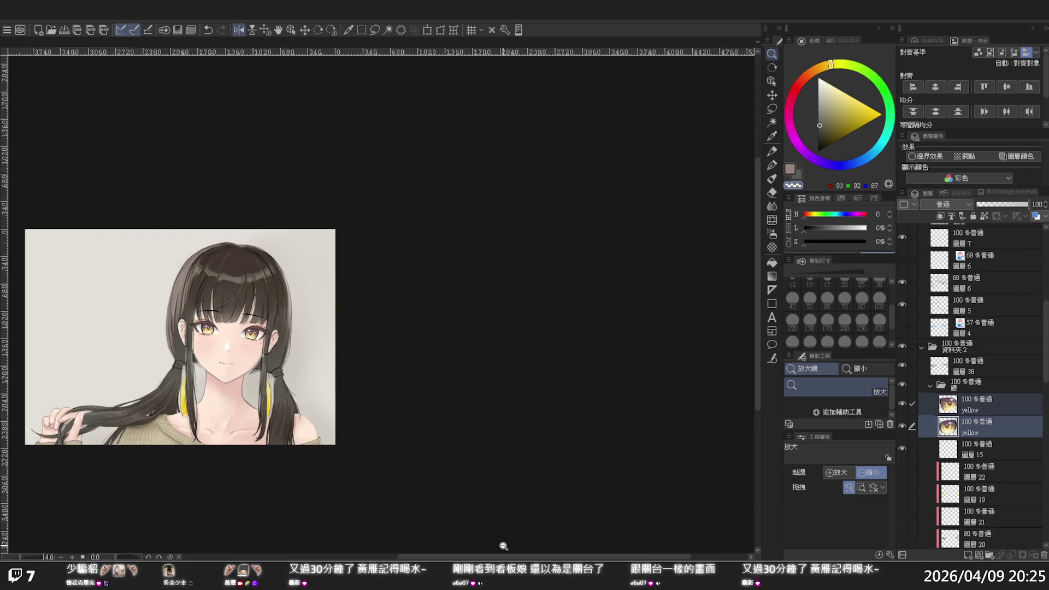
{"action": "left_click_drag", "start_coordinate": [494, 556], "coordinate": [426, 556]}
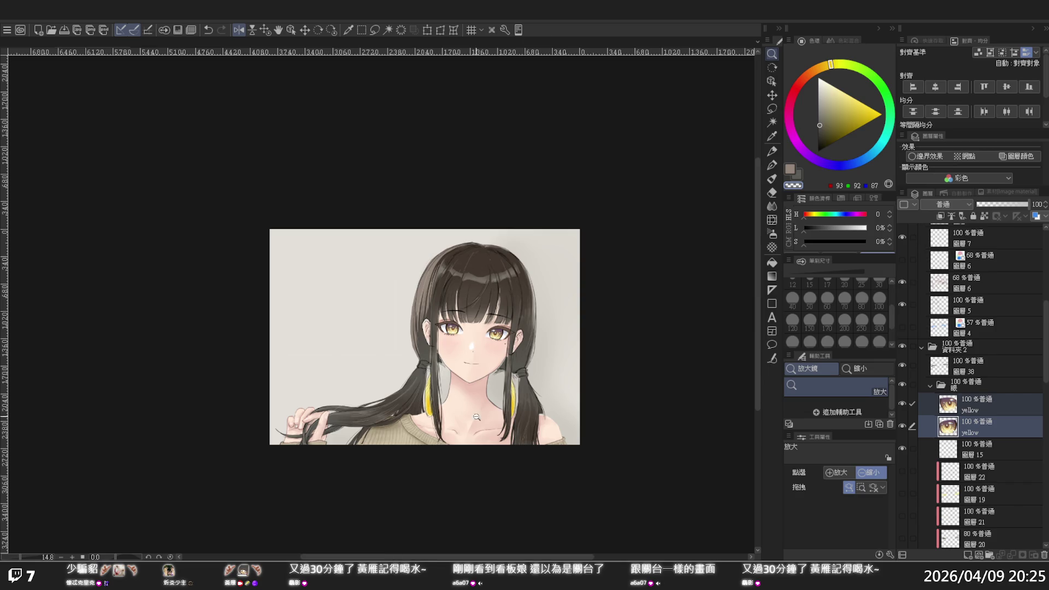
{"action": "left_click", "coordinate": [467, 322]}
{"action": "left_click", "coordinate": [467, 323]}
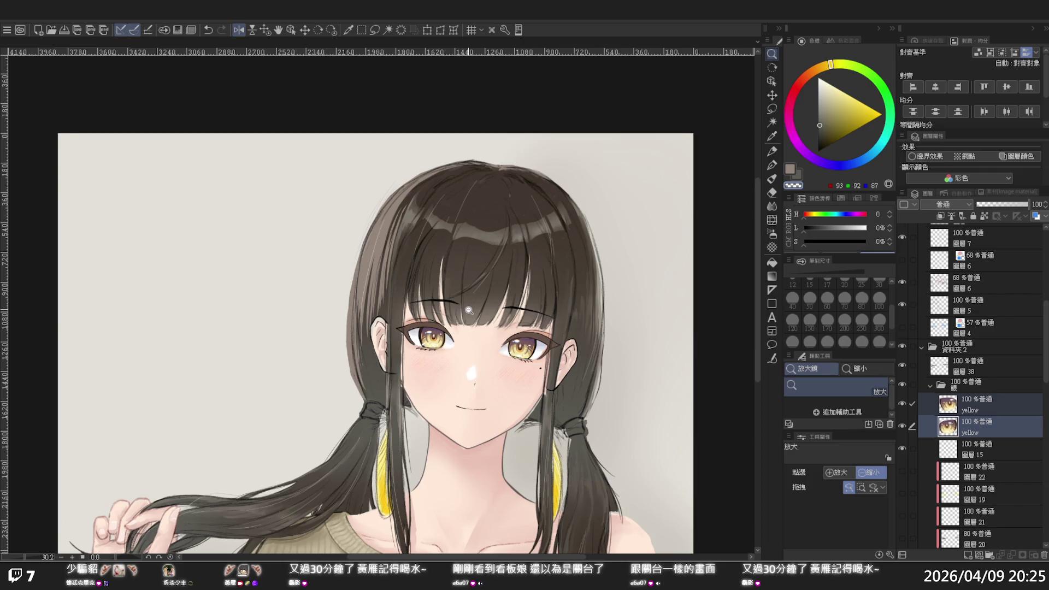
Step: Unmirror the canvas, centre the face and zoom in close on the eyes
{"action": "key", "text": "h"}
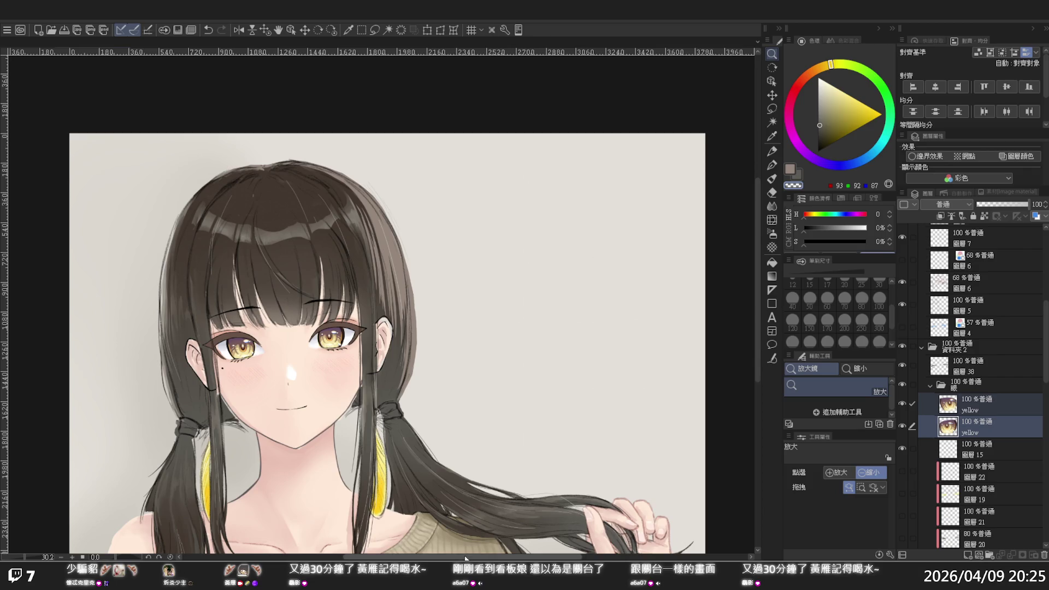
{"action": "left_click_drag", "start_coordinate": [465, 556], "coordinate": [423, 556]}
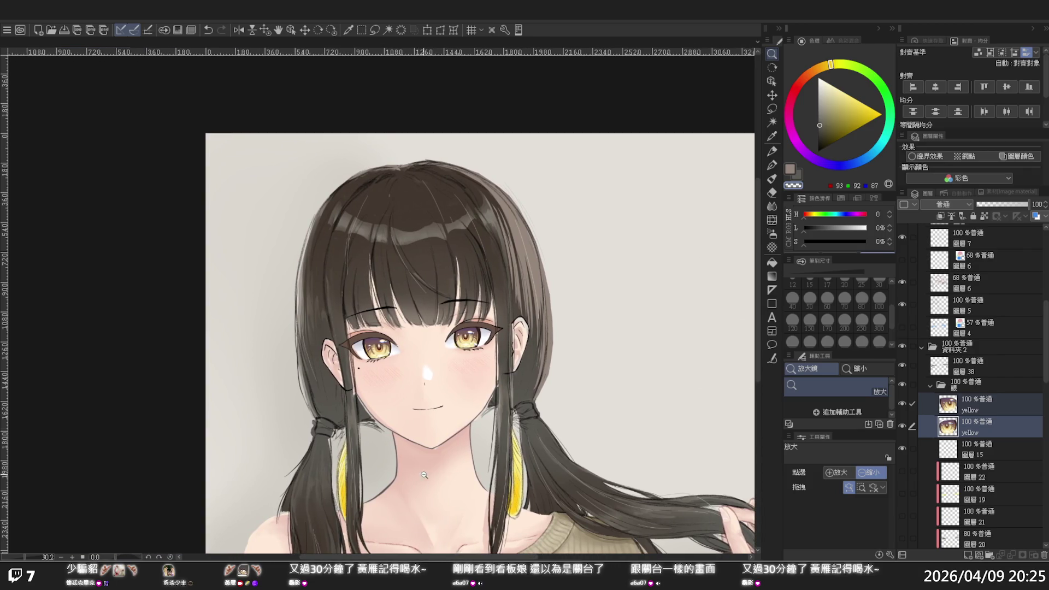
{"action": "left_click", "coordinate": [394, 364]}
{"action": "left_click", "coordinate": [394, 362]}
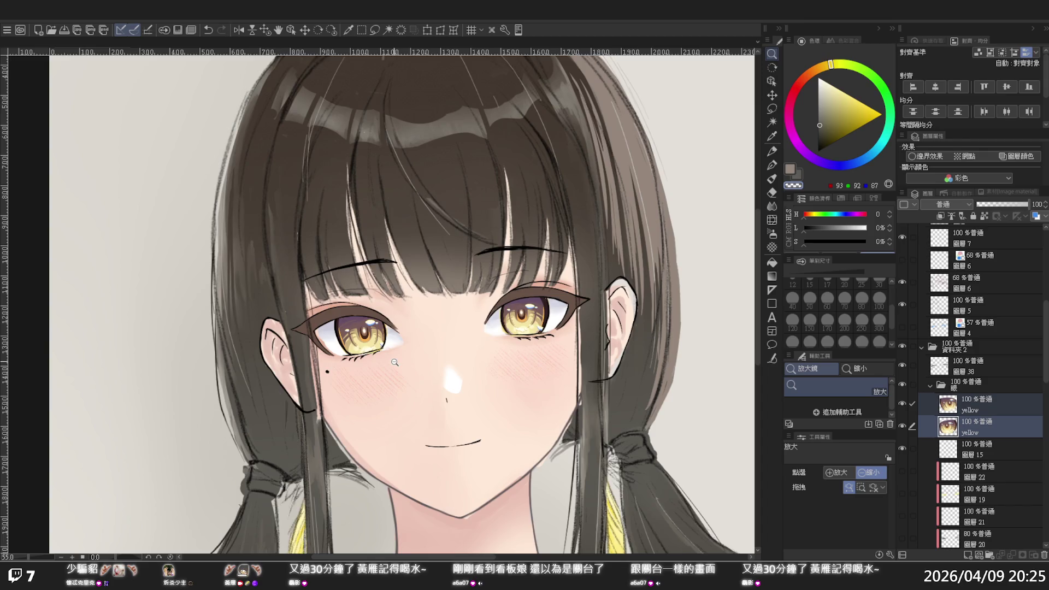
{"action": "left_click", "coordinate": [394, 362]}
Step: Select 圖層 8 and toggle its visibility off and on to see what it holds
{"action": "scroll", "coordinate": [939, 435], "scroll_direction": "down", "scroll_amount": 3}
{"action": "scroll", "coordinate": [939, 436], "scroll_direction": "down", "scroll_amount": 3}
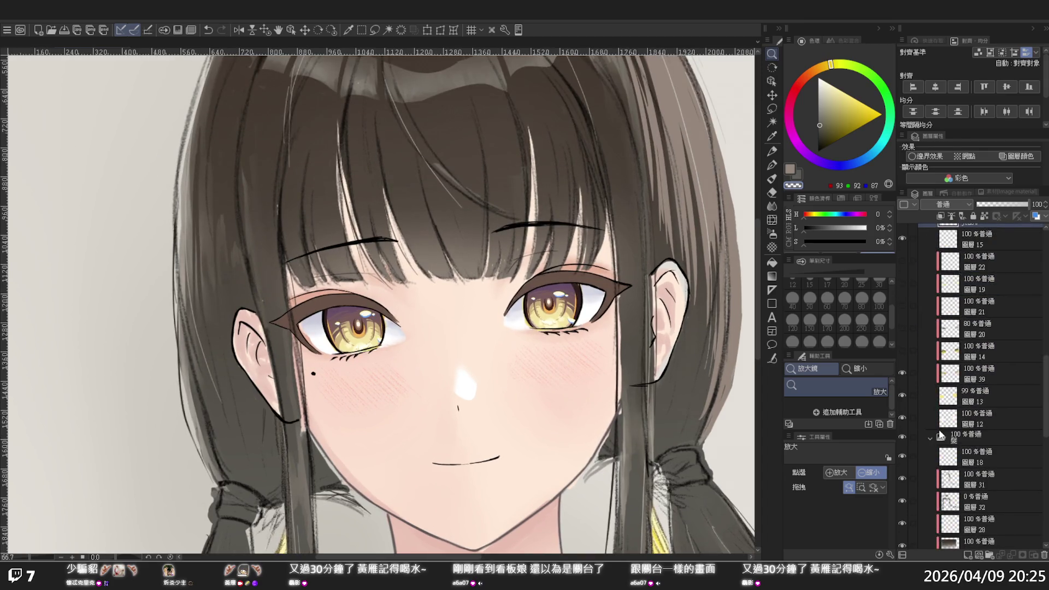
{"action": "scroll", "coordinate": [939, 435], "scroll_direction": "down", "scroll_amount": 2}
{"action": "scroll", "coordinate": [939, 435], "scroll_direction": "down", "scroll_amount": 1}
{"action": "scroll", "coordinate": [940, 435], "scroll_direction": "down", "scroll_amount": 2}
{"action": "scroll", "coordinate": [939, 435], "scroll_direction": "down", "scroll_amount": 1}
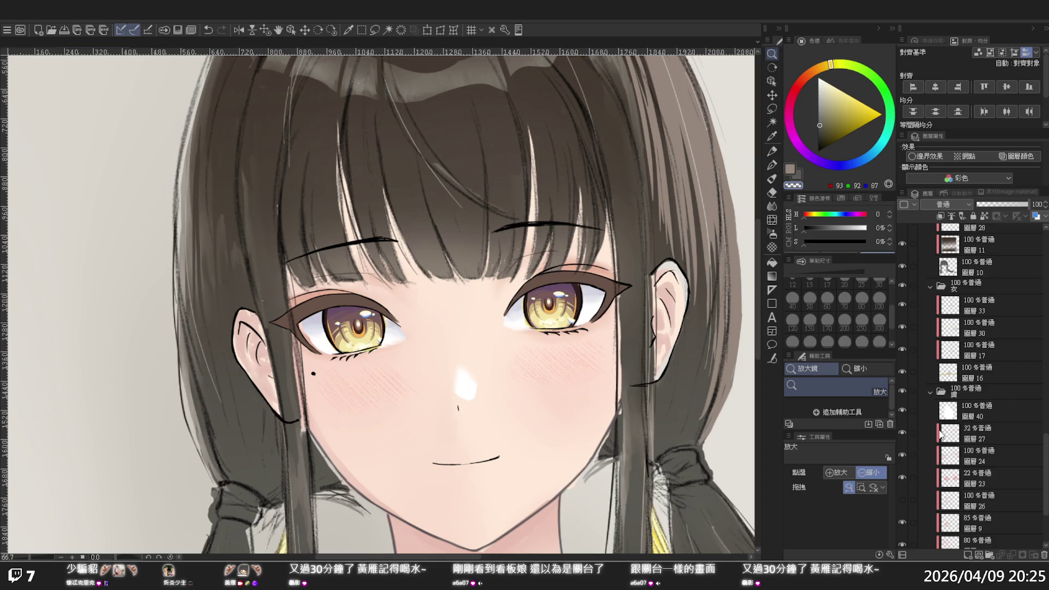
{"action": "scroll", "coordinate": [939, 436], "scroll_direction": "down", "scroll_amount": 1}
{"action": "scroll", "coordinate": [939, 435], "scroll_direction": "down", "scroll_amount": 2}
{"action": "left_click", "coordinate": [913, 491]}
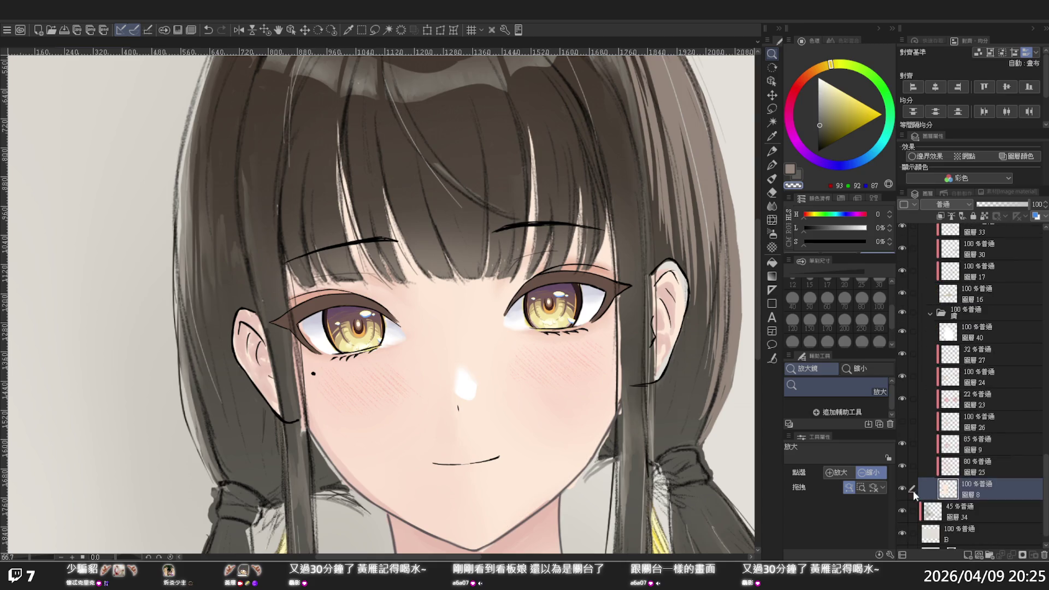
{"action": "left_click", "coordinate": [903, 487]}
{"action": "left_click", "coordinate": [903, 486]}
Step: Select 圖層 12, check its content by toggling visibility, and pick the Blend tool
{"action": "scroll", "coordinate": [941, 356], "scroll_direction": "up", "scroll_amount": 5}
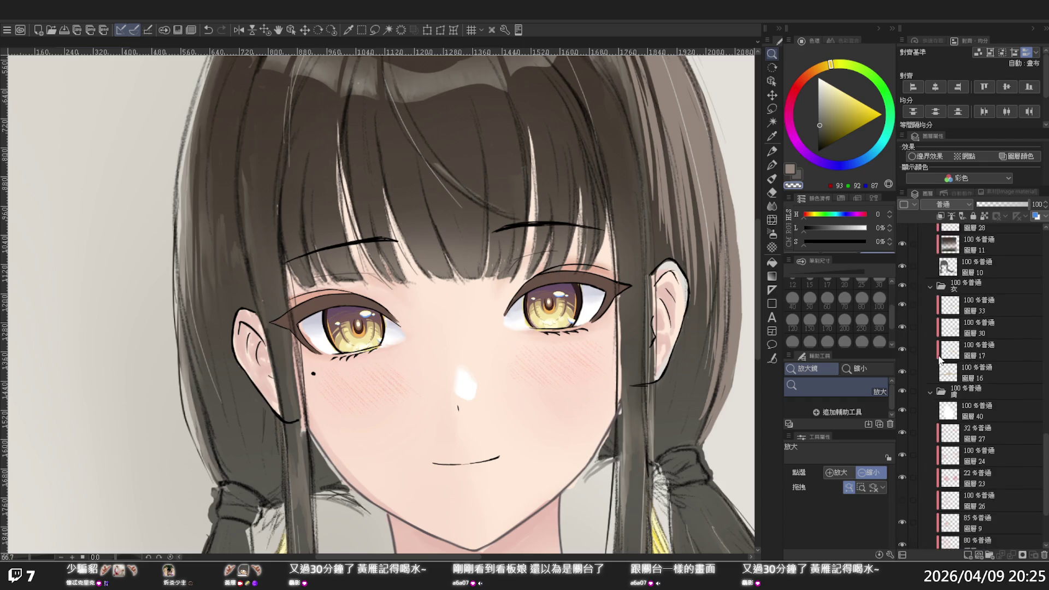
{"action": "scroll", "coordinate": [941, 355], "scroll_direction": "up", "scroll_amount": 3}
{"action": "scroll", "coordinate": [962, 360], "scroll_direction": "up", "scroll_amount": 2}
{"action": "scroll", "coordinate": [962, 359], "scroll_direction": "up", "scroll_amount": 2}
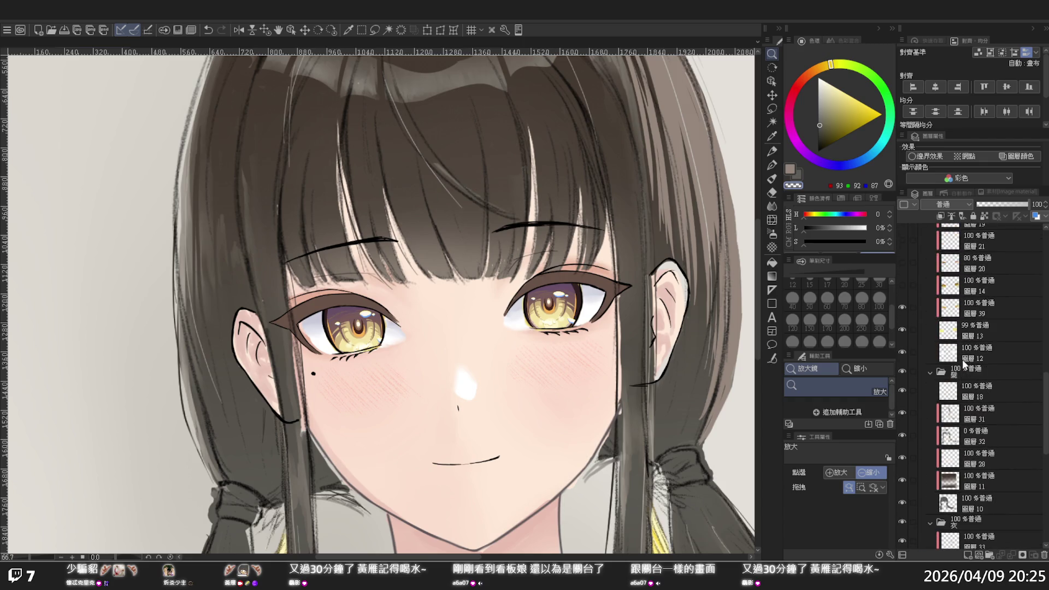
{"action": "left_click", "coordinate": [955, 358]}
{"action": "left_click", "coordinate": [902, 351]}
{"action": "left_click", "coordinate": [902, 351]}
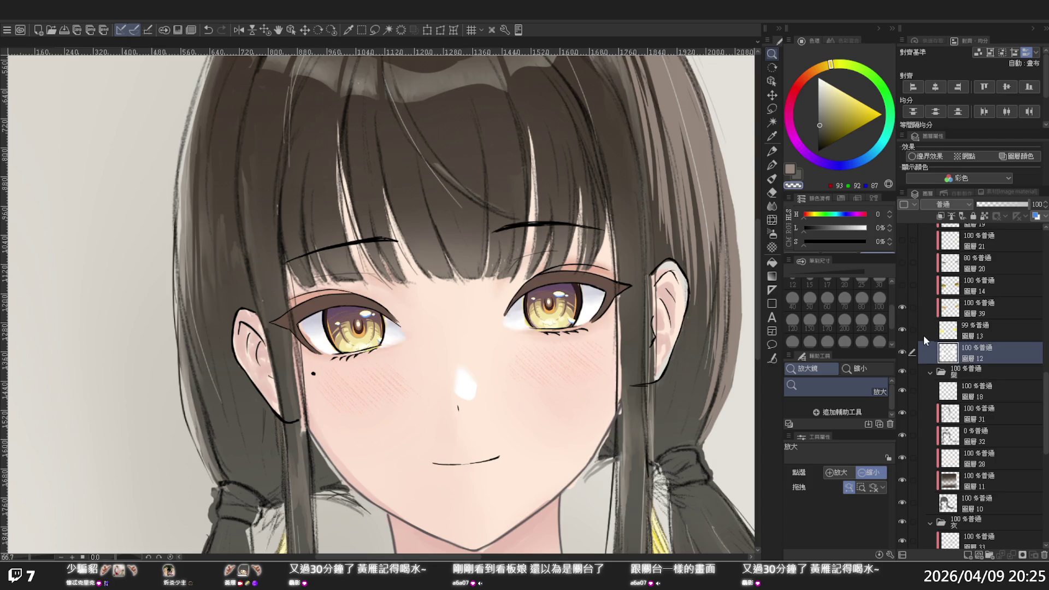
{"action": "left_click", "coordinate": [771, 206]}
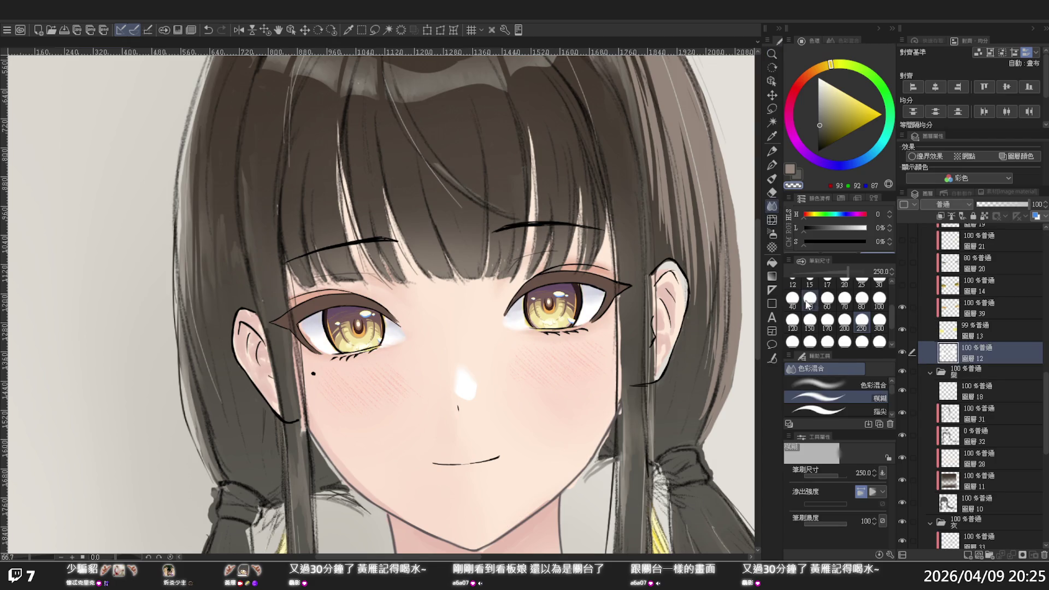
Step: Blend the colours at the inner corners of the right and left eyes on 圖層 12
{"action": "left_click_drag", "start_coordinate": [503, 319], "coordinate": [511, 330]}
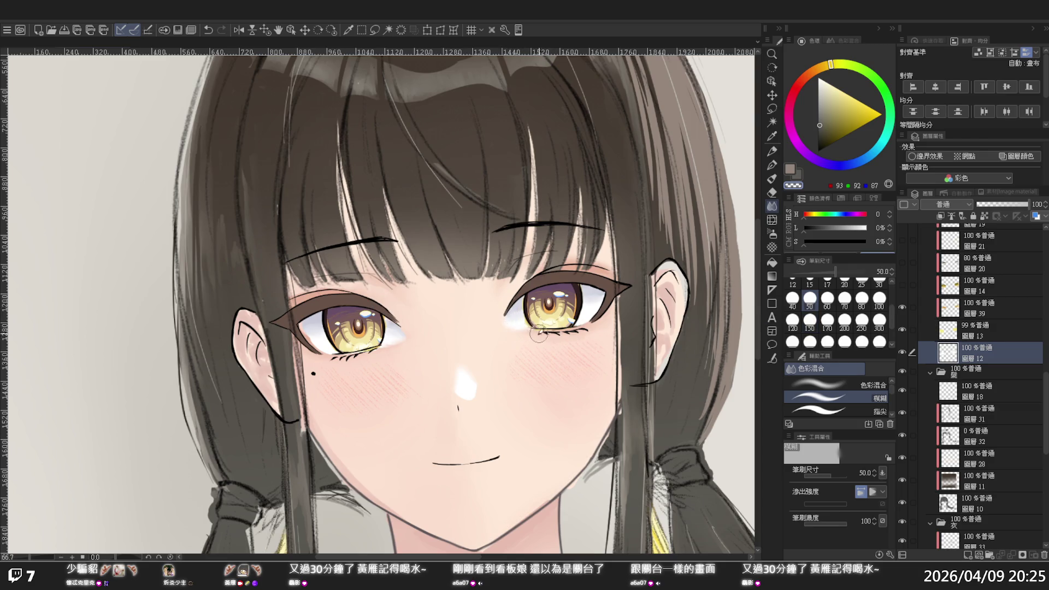
{"action": "left_click_drag", "start_coordinate": [406, 323], "coordinate": [404, 345]}
Step: Zoom out to look over the whole portrait, then zoom back in on her face
{"action": "scroll", "coordinate": [453, 221], "scroll_direction": "down", "scroll_amount": 3}
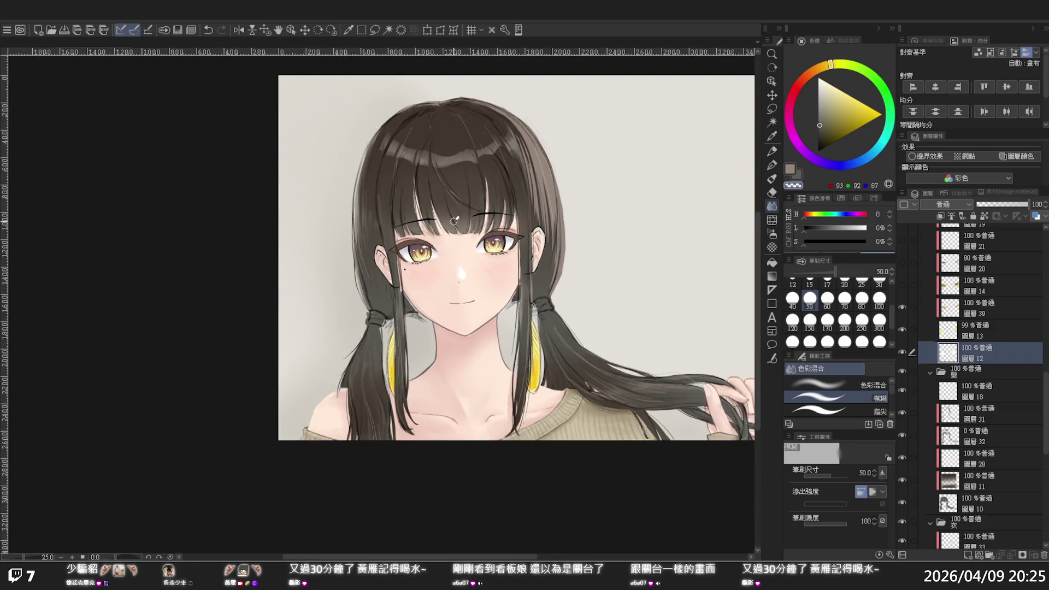
{"action": "scroll", "coordinate": [459, 222], "scroll_direction": "down", "scroll_amount": 1}
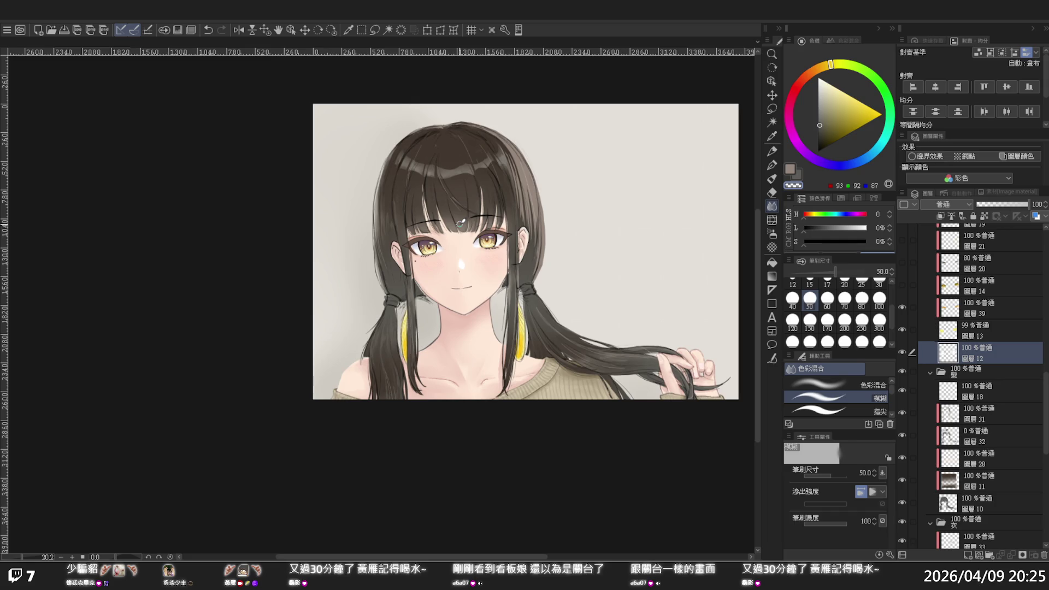
{"action": "scroll", "coordinate": [460, 222], "scroll_direction": "down", "scroll_amount": 1}
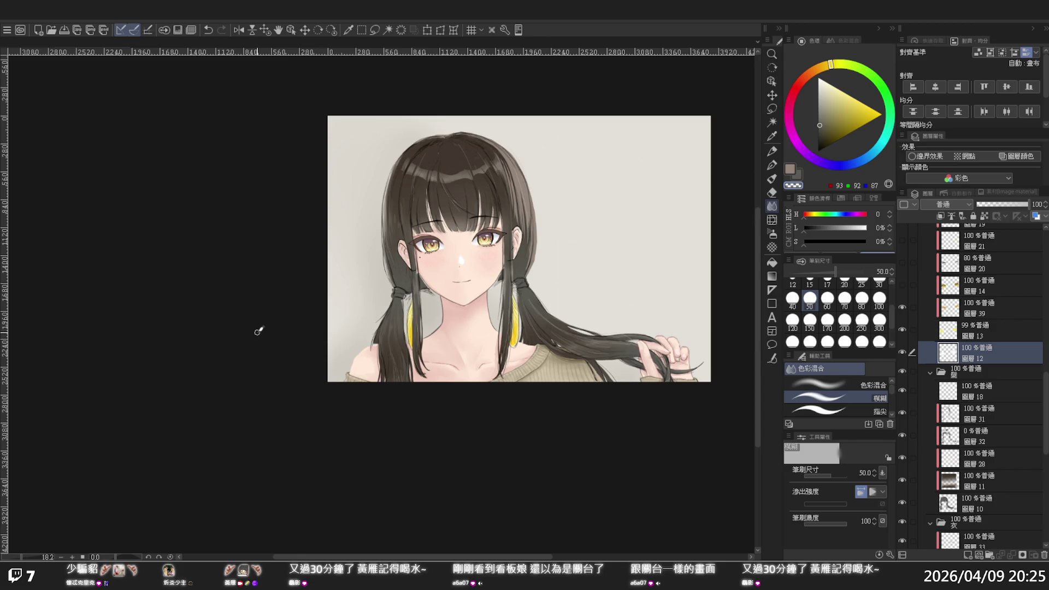
{"action": "scroll", "coordinate": [486, 224], "scroll_direction": "up", "scroll_amount": 1}
{"action": "scroll", "coordinate": [448, 202], "scroll_direction": "up", "scroll_amount": 1}
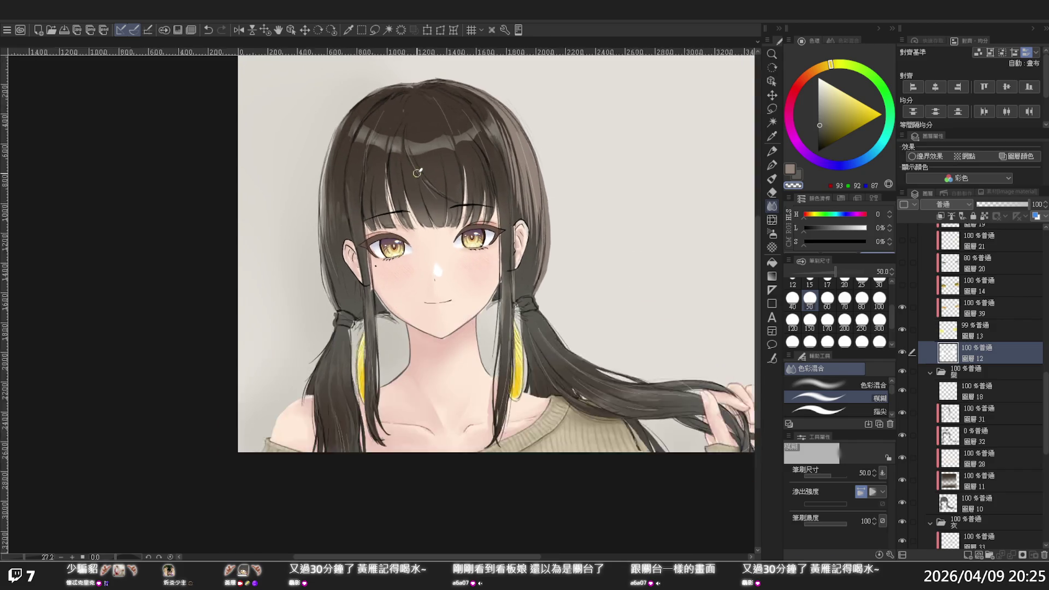
{"action": "scroll", "coordinate": [417, 173], "scroll_direction": "up", "scroll_amount": 1}
{"action": "scroll", "coordinate": [420, 208], "scroll_direction": "up", "scroll_amount": 1}
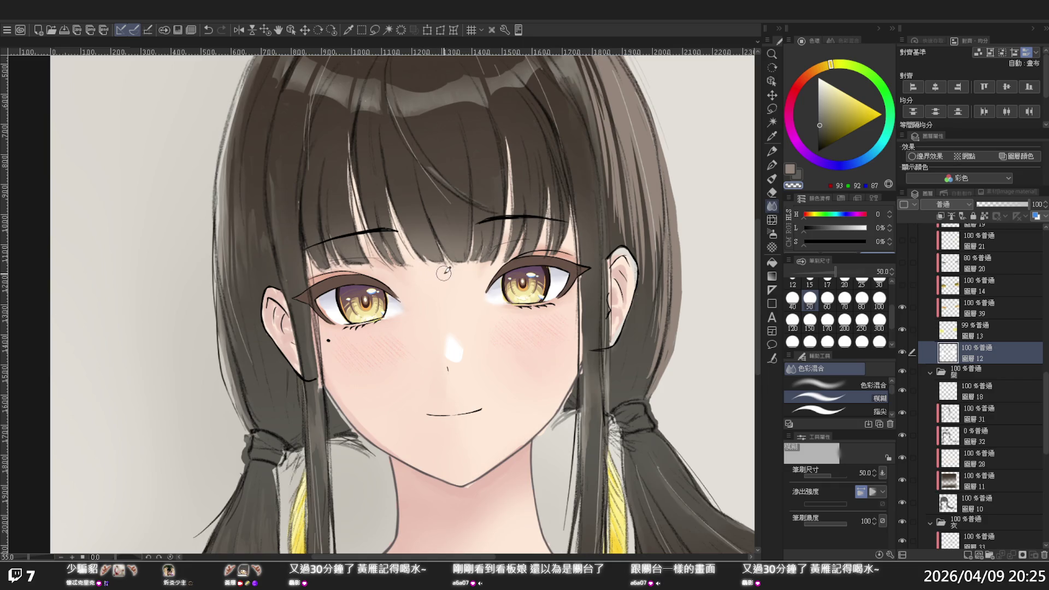
{"action": "scroll", "coordinate": [443, 273], "scroll_direction": "down", "scroll_amount": 1}
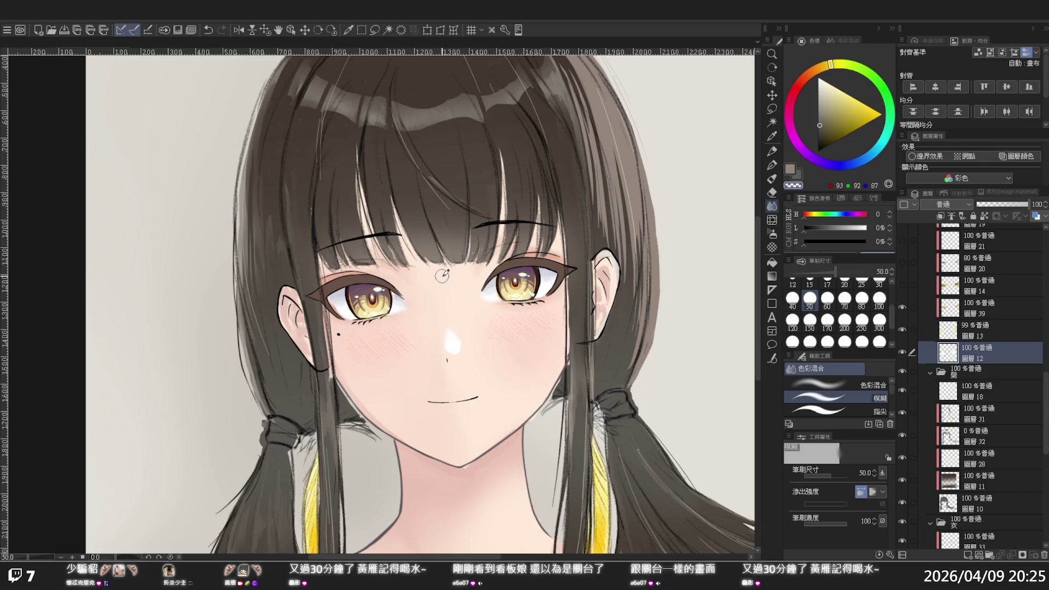
{"action": "scroll", "coordinate": [440, 277], "scroll_direction": "down", "scroll_amount": 1}
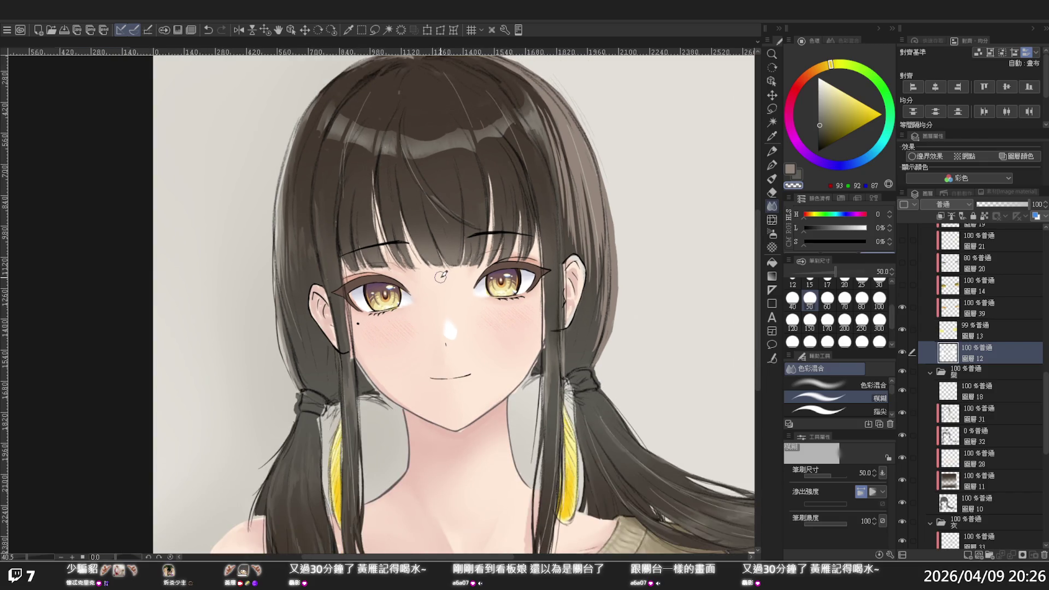
{"action": "scroll", "coordinate": [441, 277], "scroll_direction": "down", "scroll_amount": 2}
{"action": "scroll", "coordinate": [441, 276], "scroll_direction": "down", "scroll_amount": 2}
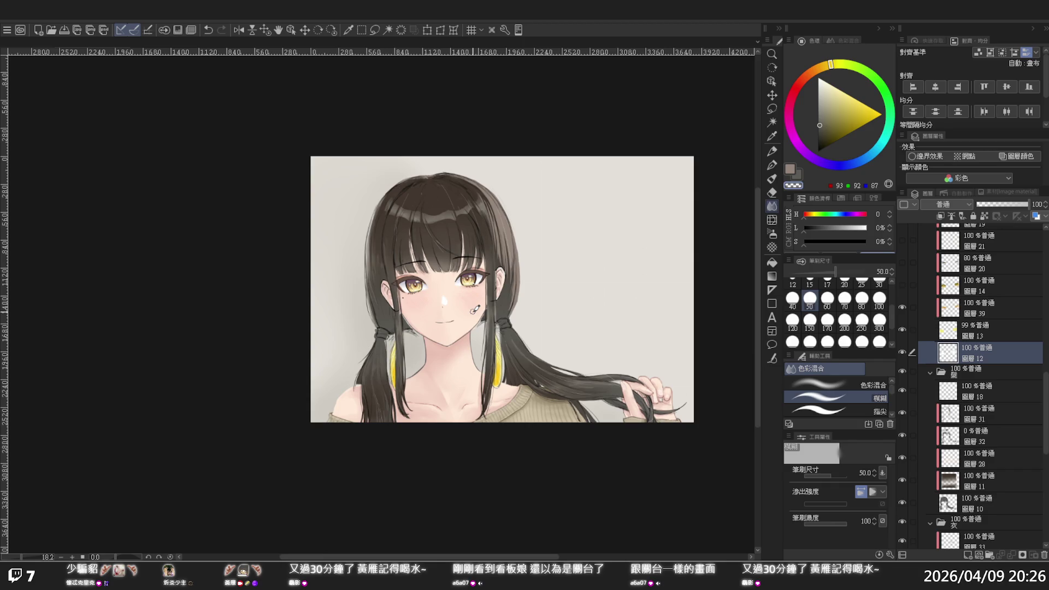
{"action": "scroll", "coordinate": [672, 385], "scroll_direction": "up", "scroll_amount": 2}
{"action": "scroll", "coordinate": [651, 402], "scroll_direction": "up", "scroll_amount": 2}
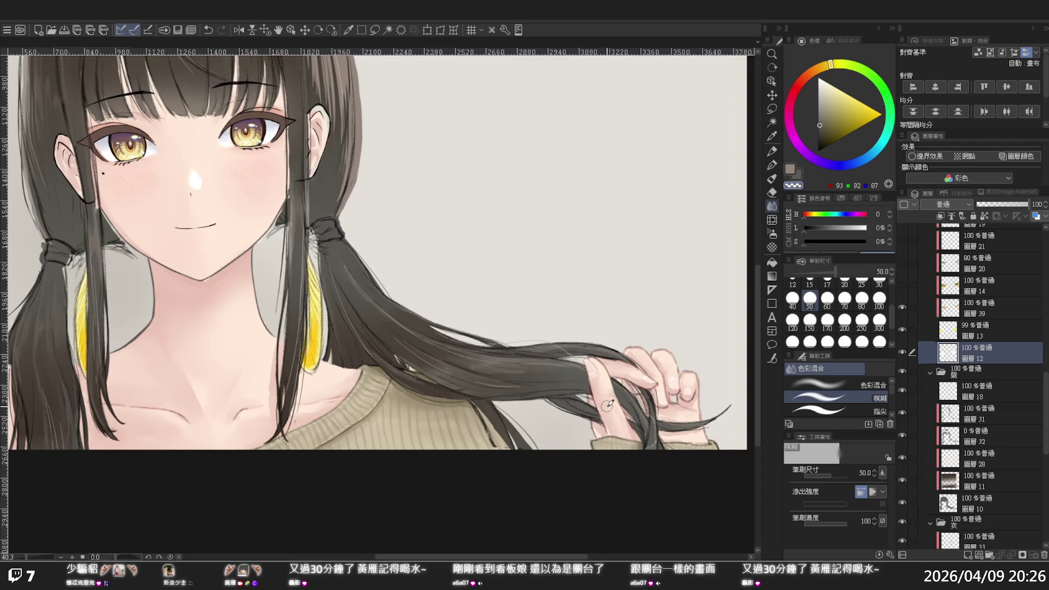
{"action": "scroll", "coordinate": [603, 403], "scroll_direction": "up", "scroll_amount": 1}
{"action": "scroll", "coordinate": [603, 403], "scroll_direction": "down", "scroll_amount": 1}
{"action": "scroll", "coordinate": [563, 375], "scroll_direction": "down", "scroll_amount": 1}
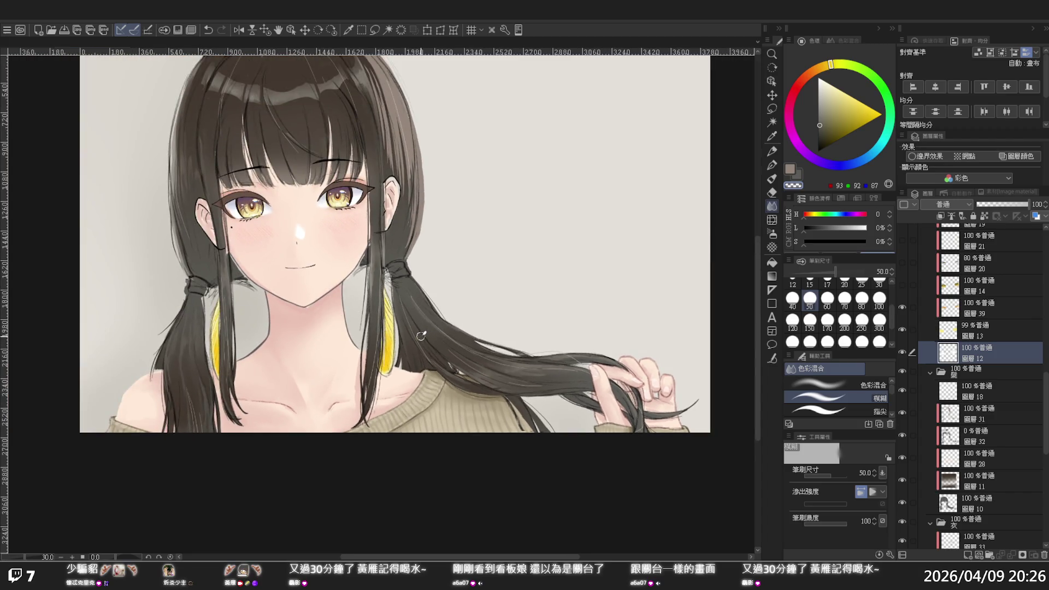
{"action": "scroll", "coordinate": [420, 335], "scroll_direction": "down", "scroll_amount": 1}
{"action": "scroll", "coordinate": [398, 315], "scroll_direction": "down", "scroll_amount": 1}
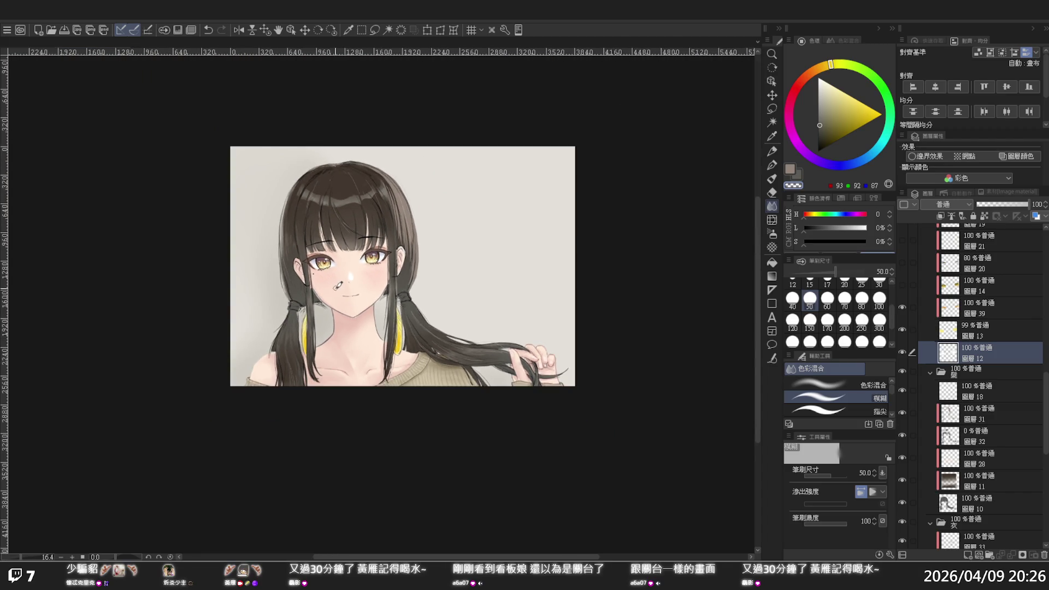
{"action": "scroll", "coordinate": [330, 286], "scroll_direction": "up", "scroll_amount": 1}
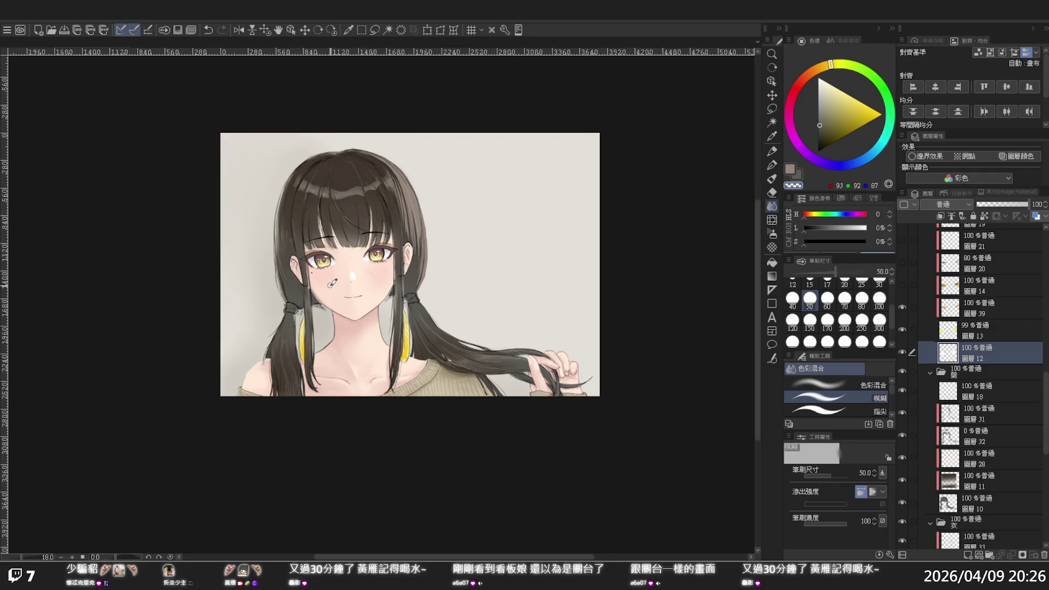
{"action": "scroll", "coordinate": [330, 290], "scroll_direction": "up", "scroll_amount": 1}
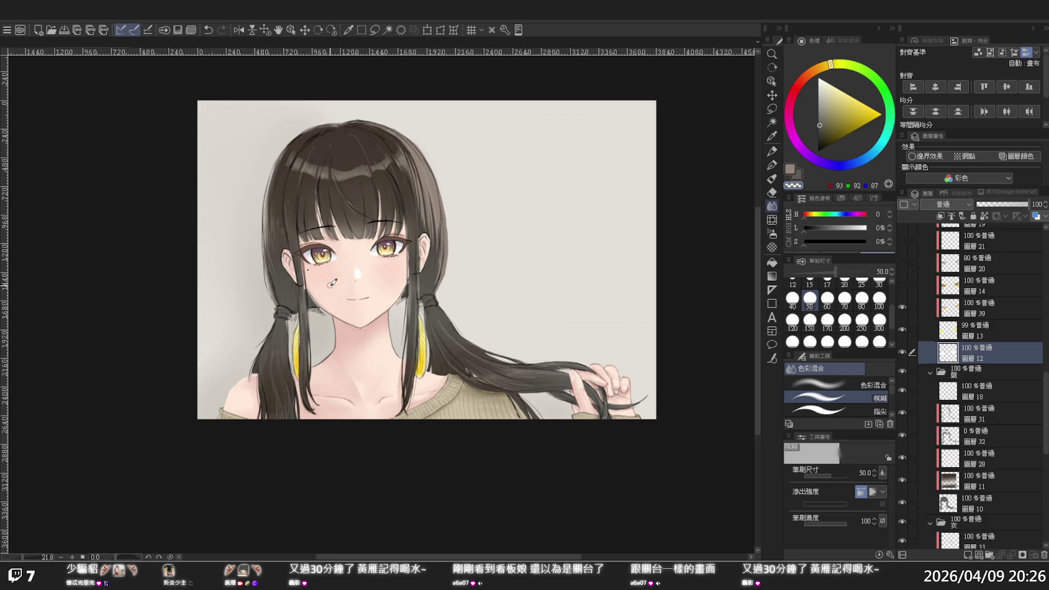
{"action": "scroll", "coordinate": [331, 283], "scroll_direction": "down", "scroll_amount": 1}
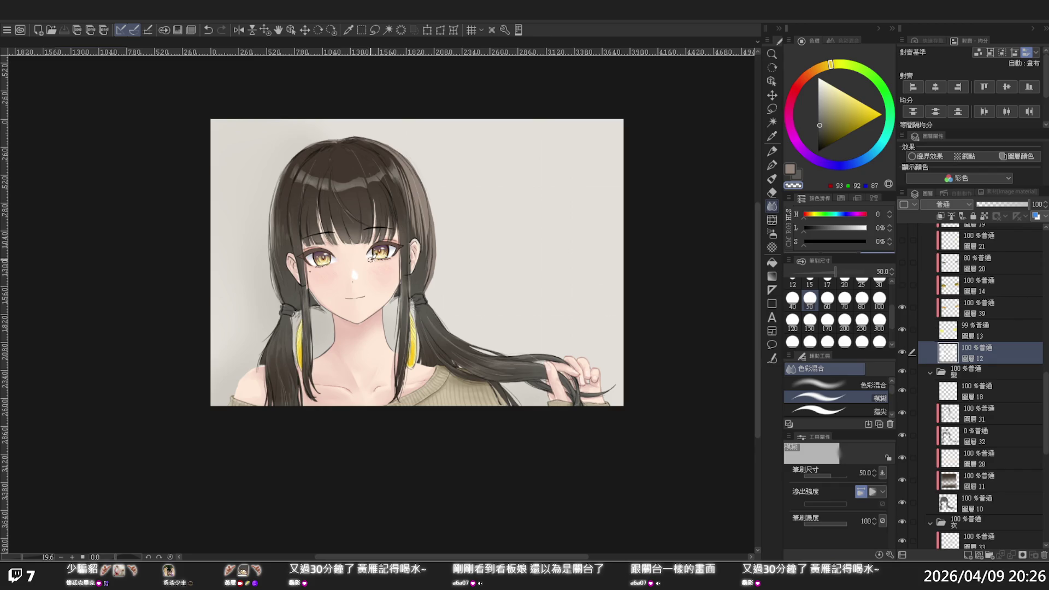
{"action": "scroll", "coordinate": [319, 259], "scroll_direction": "up", "scroll_amount": 1}
{"action": "scroll", "coordinate": [319, 259], "scroll_direction": "up", "scroll_amount": 1}
{"action": "scroll", "coordinate": [314, 250], "scroll_direction": "up", "scroll_amount": 1}
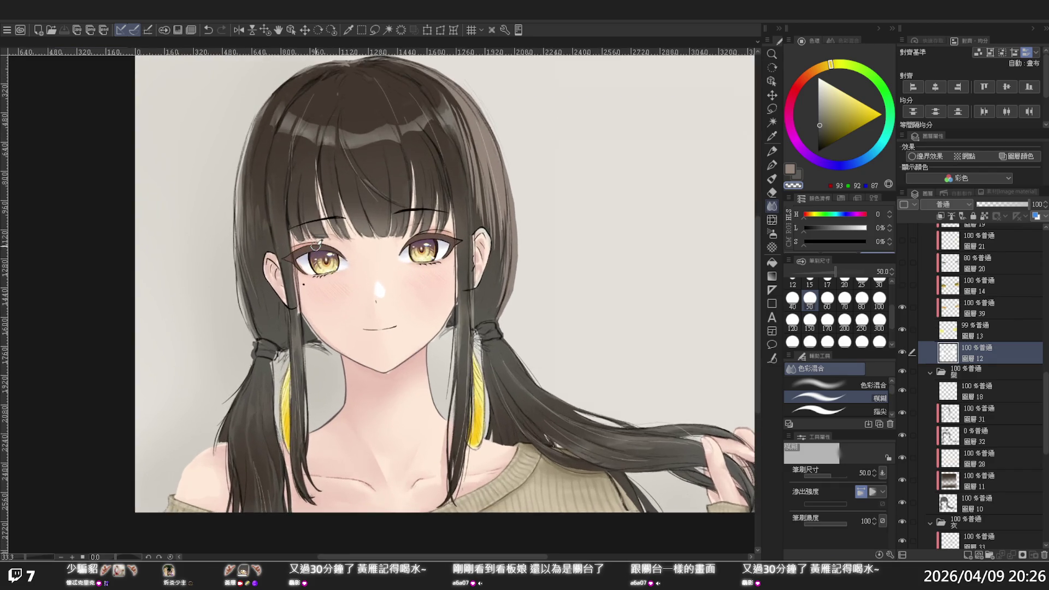
{"action": "scroll", "coordinate": [316, 246], "scroll_direction": "up", "scroll_amount": 1}
{"action": "scroll", "coordinate": [315, 246], "scroll_direction": "up", "scroll_amount": 1}
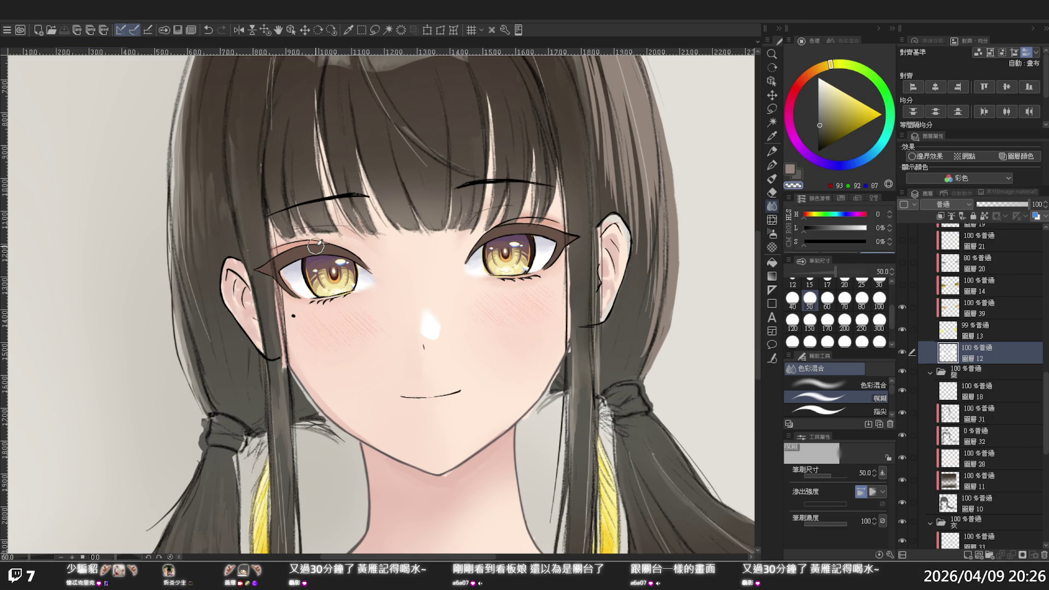
{"action": "scroll", "coordinate": [316, 247], "scroll_direction": "down", "scroll_amount": 1}
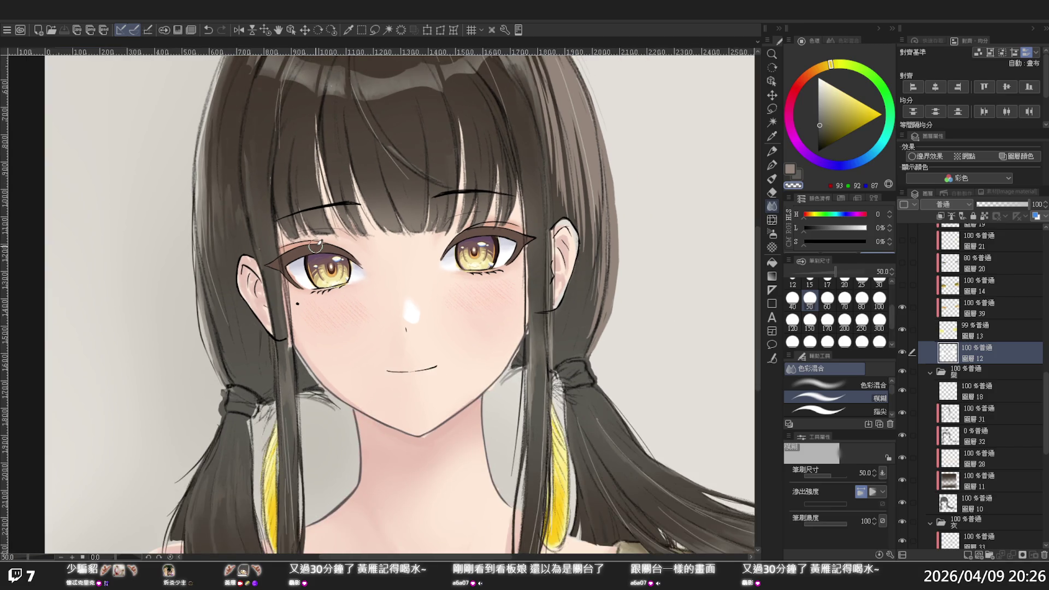
{"action": "scroll", "coordinate": [315, 246], "scroll_direction": "down", "scroll_amount": 1}
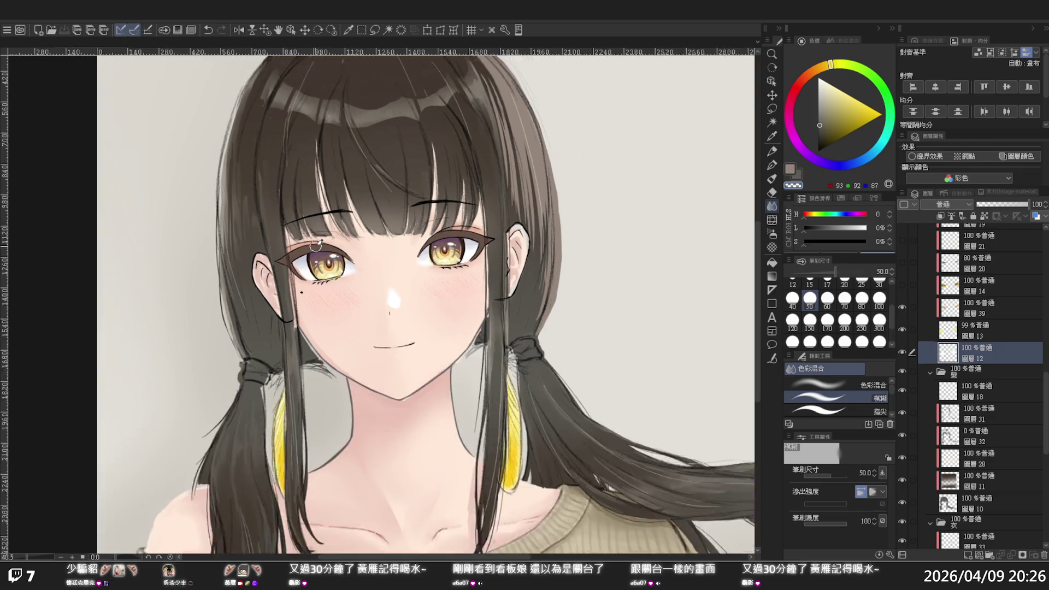
{"action": "scroll", "coordinate": [315, 247], "scroll_direction": "down", "scroll_amount": 1}
{"action": "scroll", "coordinate": [316, 262], "scroll_direction": "down", "scroll_amount": 1}
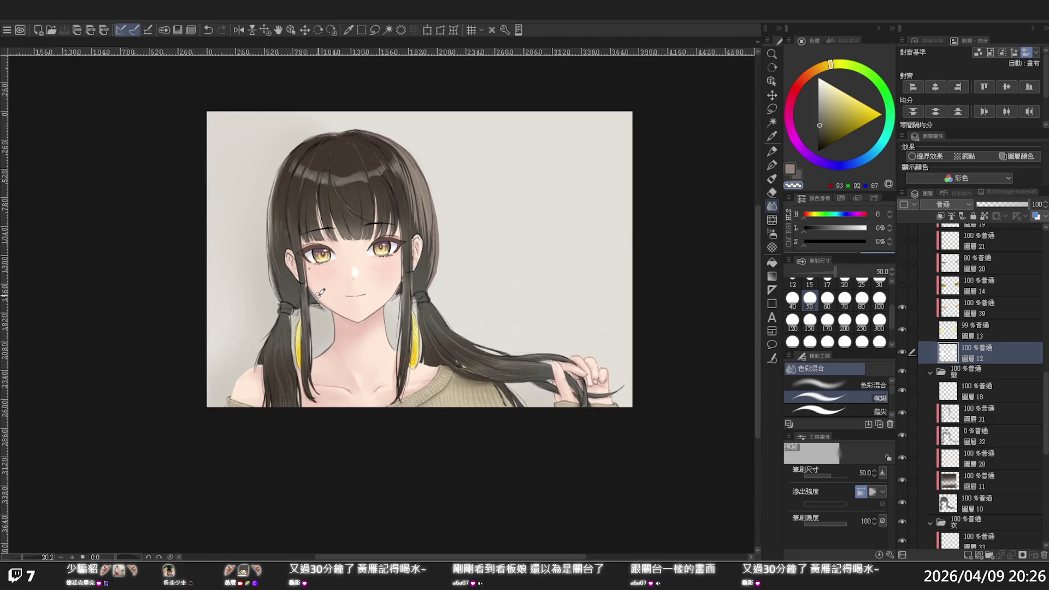
{"action": "scroll", "coordinate": [321, 290], "scroll_direction": "down", "scroll_amount": 1}
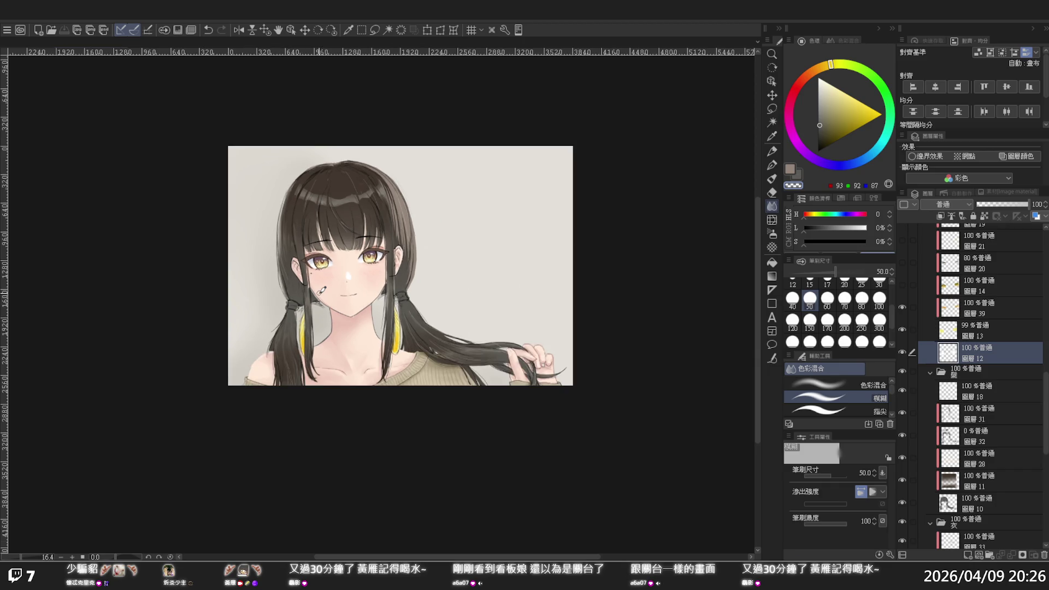
{"action": "scroll", "coordinate": [337, 248], "scroll_direction": "up", "scroll_amount": 1}
{"action": "scroll", "coordinate": [350, 235], "scroll_direction": "up", "scroll_amount": 1}
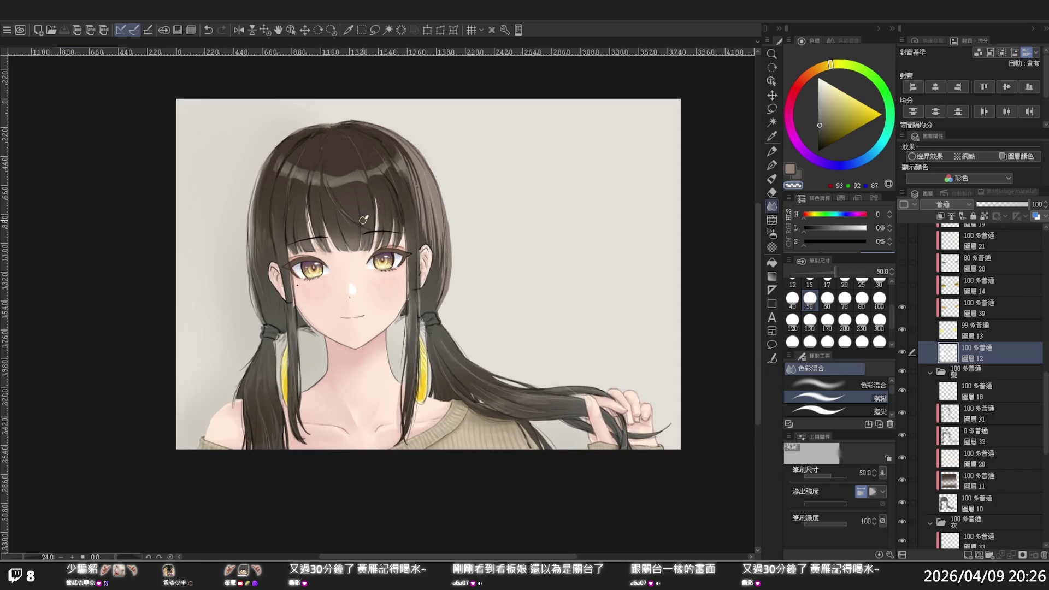
{"action": "scroll", "coordinate": [400, 241], "scroll_direction": "up", "scroll_amount": 1}
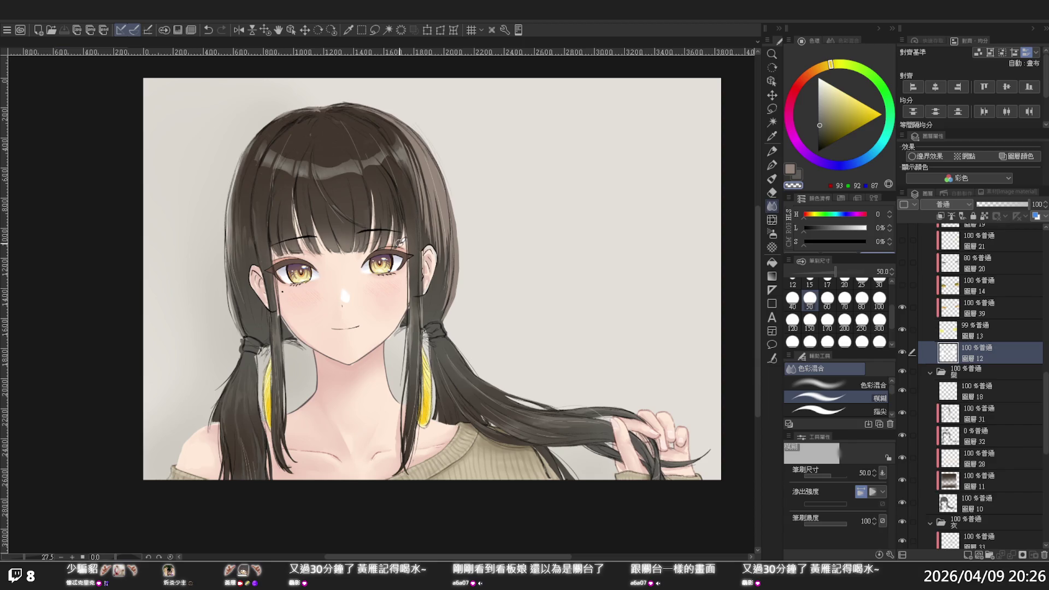
{"action": "scroll", "coordinate": [372, 329], "scroll_direction": "up", "scroll_amount": 1}
{"action": "scroll", "coordinate": [294, 329], "scroll_direction": "up", "scroll_amount": 1}
{"action": "scroll", "coordinate": [293, 330], "scroll_direction": "up", "scroll_amount": 1}
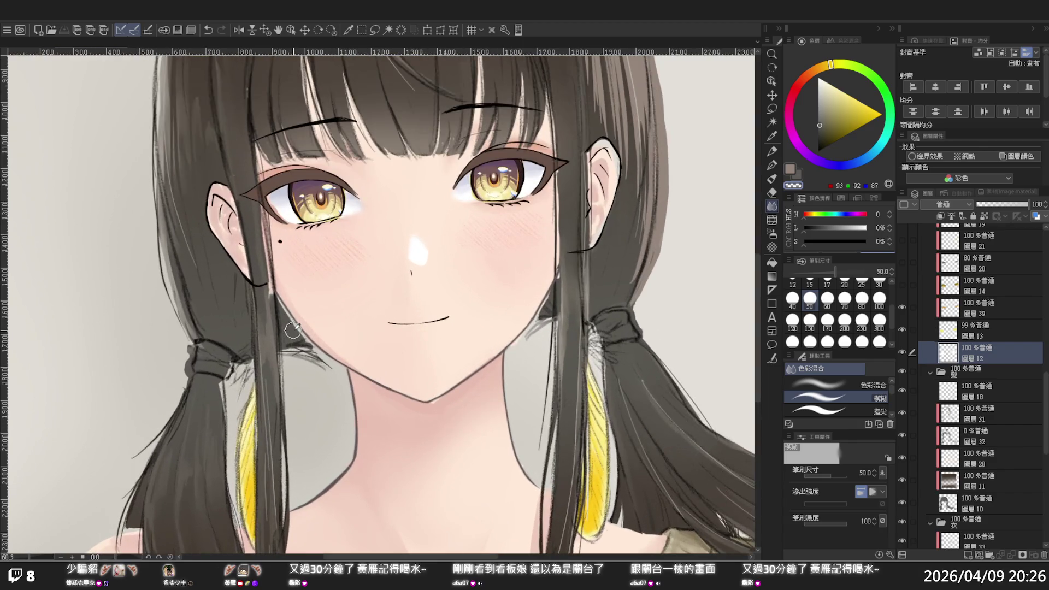
{"action": "scroll", "coordinate": [972, 382], "scroll_direction": "down", "scroll_amount": 1}
Step: On 圖層 10, sample the dark grey line colour and switch to the pen
{"action": "left_click", "coordinate": [966, 476]}
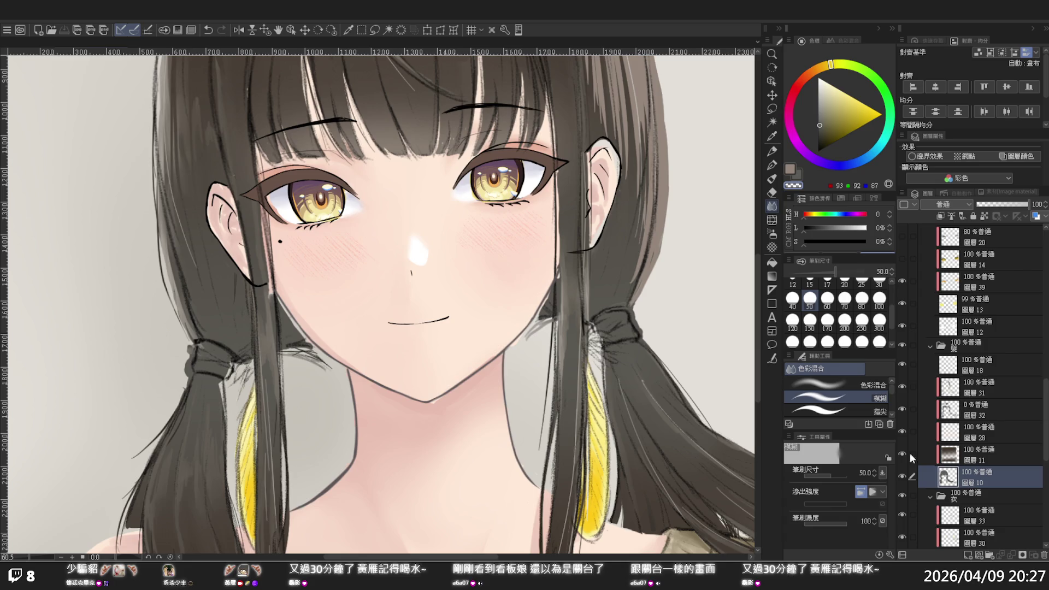
{"action": "left_click", "coordinate": [771, 136]}
{"action": "left_click", "coordinate": [292, 327]}
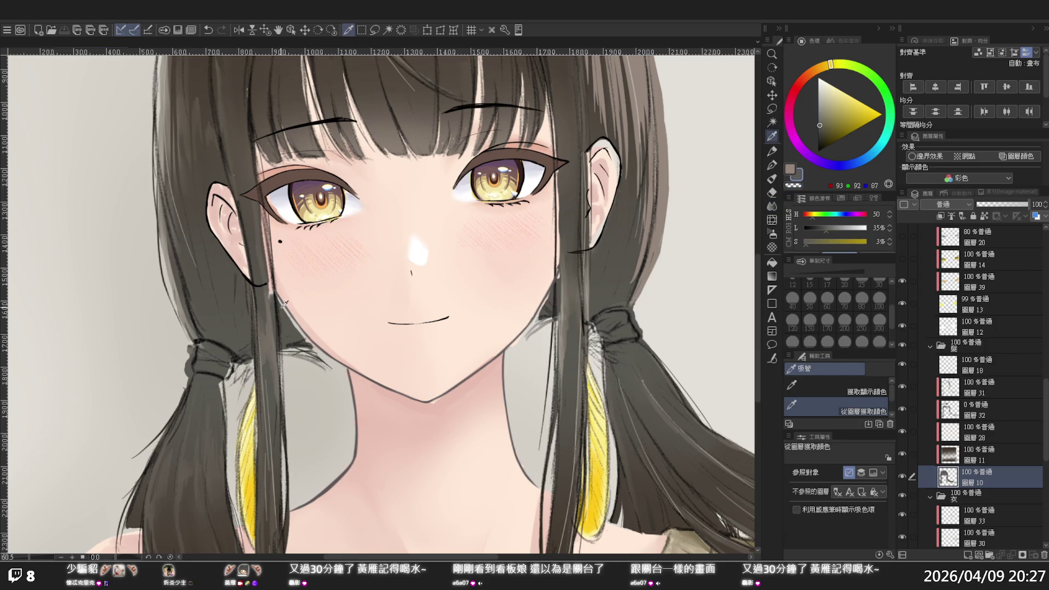
{"action": "key", "text": "p"}
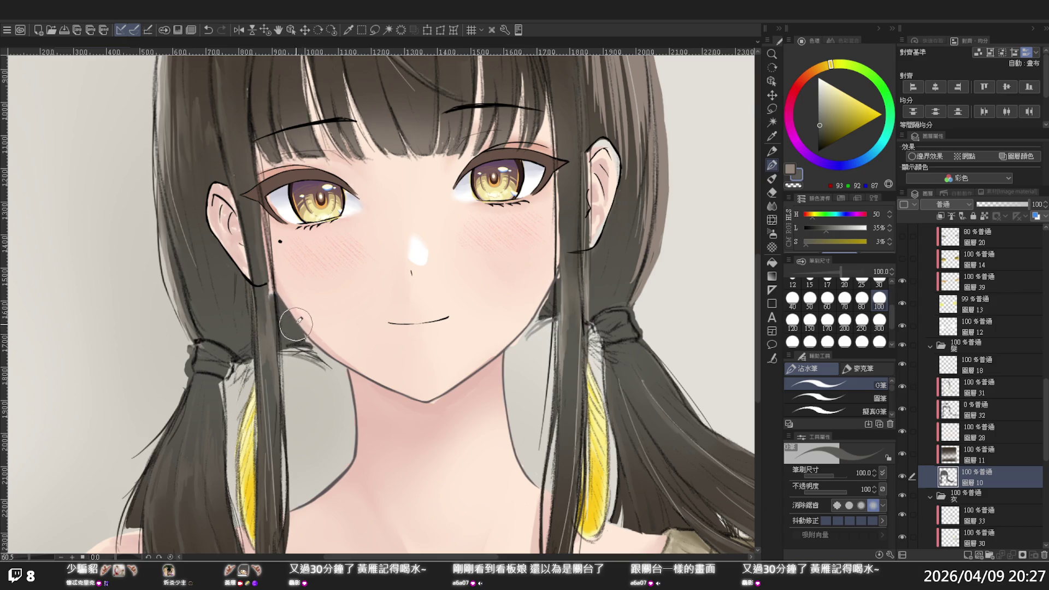
Step: Draw thin grey hatching strokes along the hair edges by her jaw and cheek
{"action": "mouse_move", "coordinate": [295, 324]}
{"action": "left_mouse_down"}
{"action": "mouse_move", "coordinate": [322, 355]}
{"action": "mouse_move", "coordinate": [316, 346]}
{"action": "left_mouse_up"}
{"action": "left_click_drag", "start_coordinate": [549, 297], "coordinate": [530, 330]}
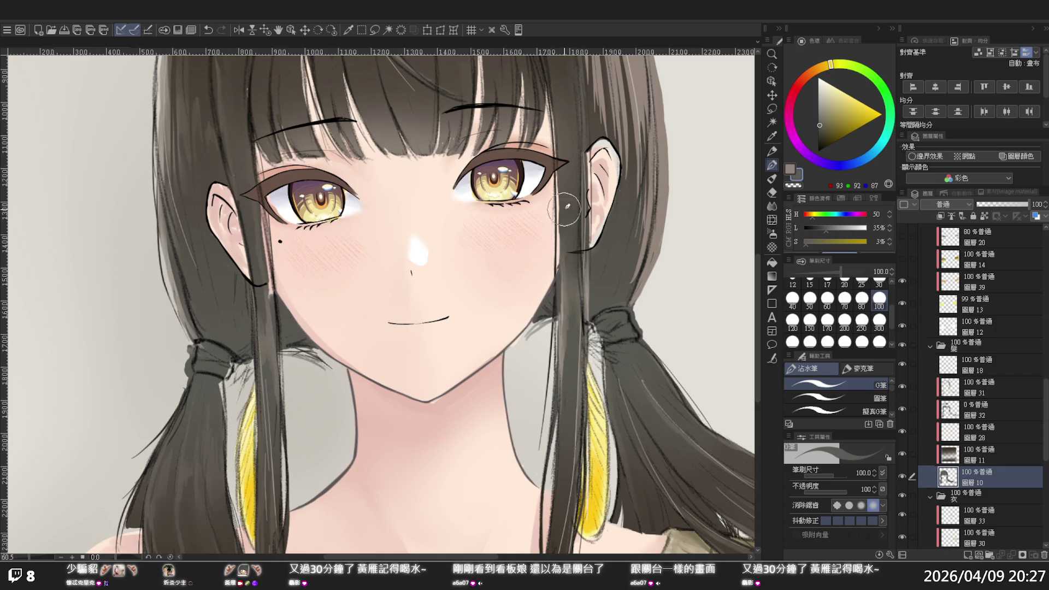
{"action": "left_click_drag", "start_coordinate": [558, 172], "coordinate": [562, 276]}
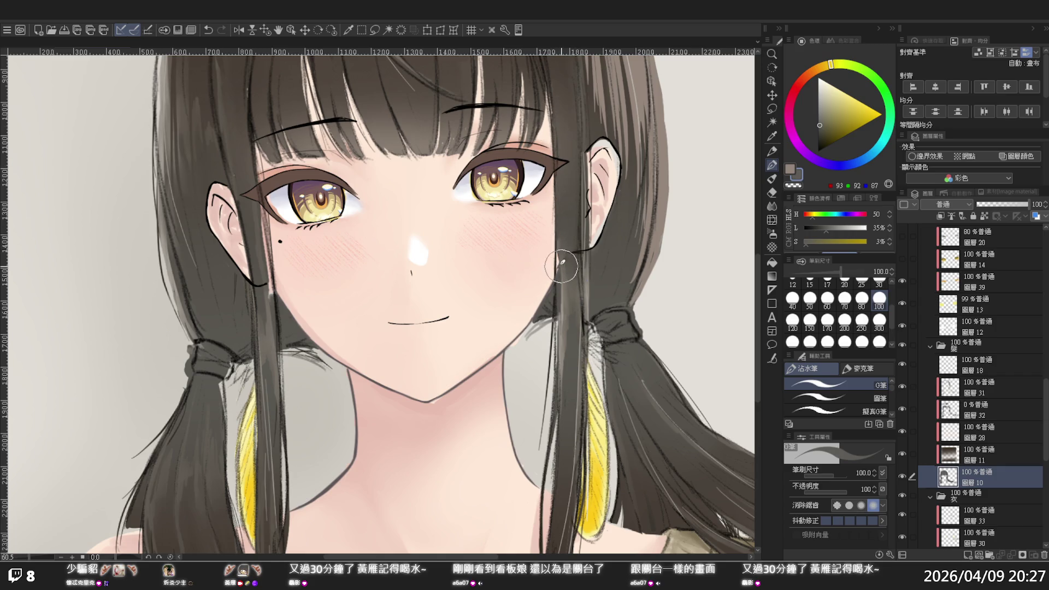
Step: Pan to the side hair, draw a thin light strand beside her ear, then view the upper body
{"action": "left_click", "coordinate": [569, 235], "text": "ctrl+alt"}
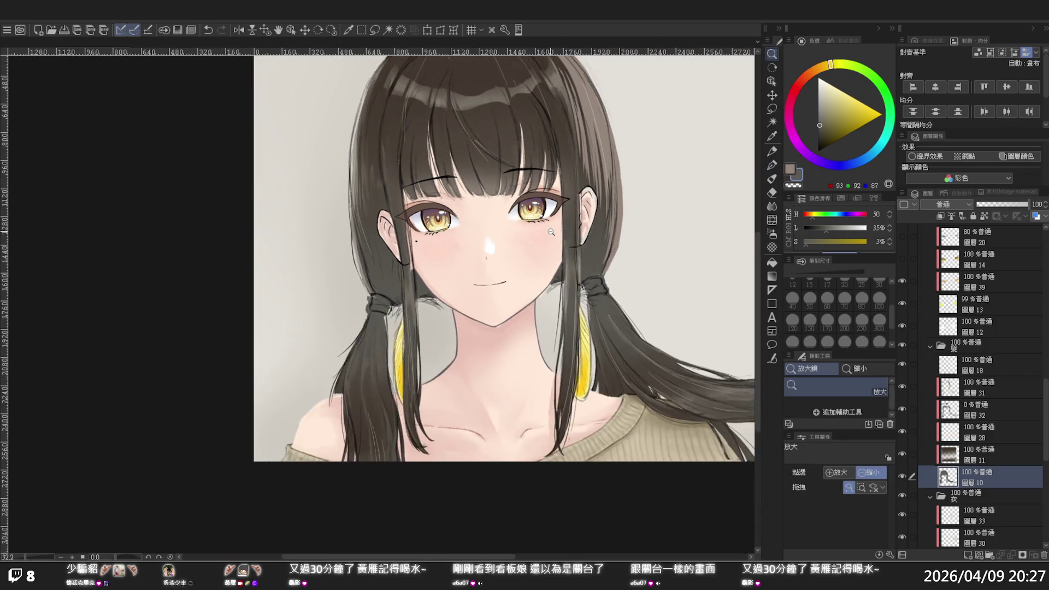
{"action": "scroll", "coordinate": [484, 254], "scroll_direction": "up", "scroll_amount": 3}
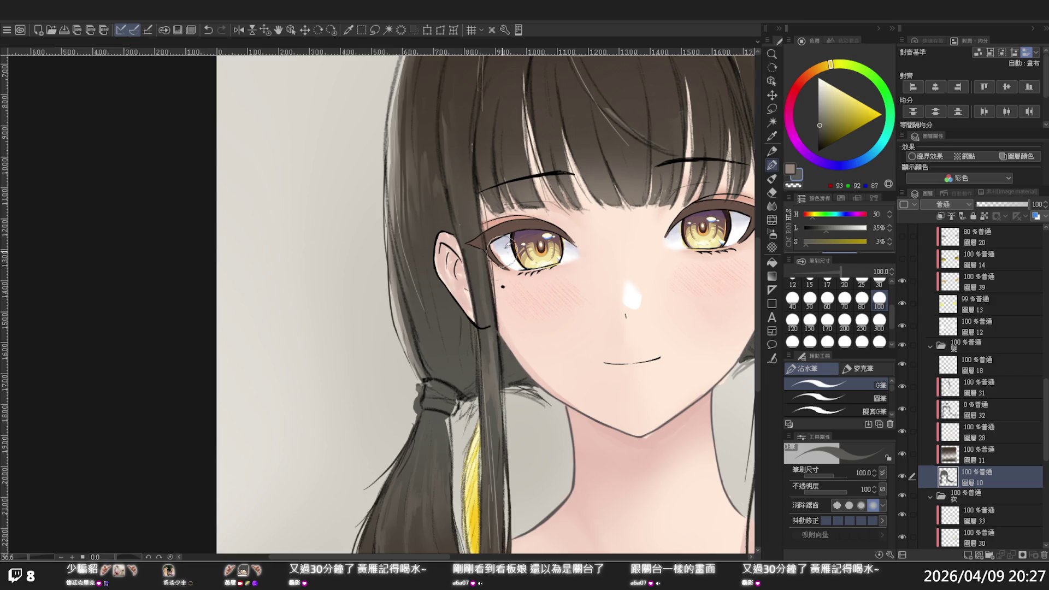
{"action": "left_click_drag", "start_coordinate": [565, 85], "coordinate": [534, 218]}
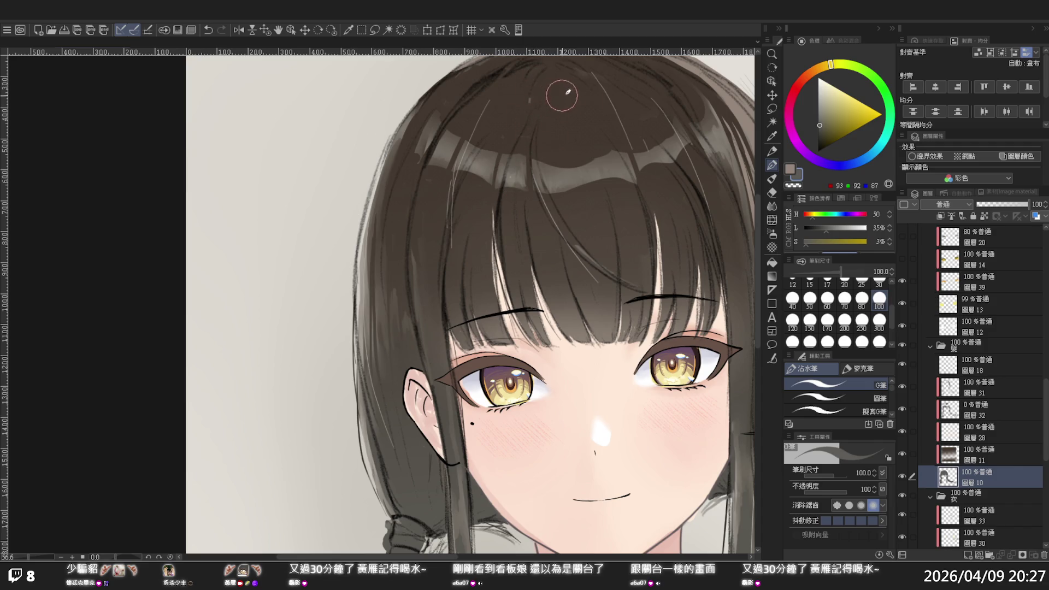
{"action": "left_click_drag", "start_coordinate": [566, 93], "coordinate": [473, 115]}
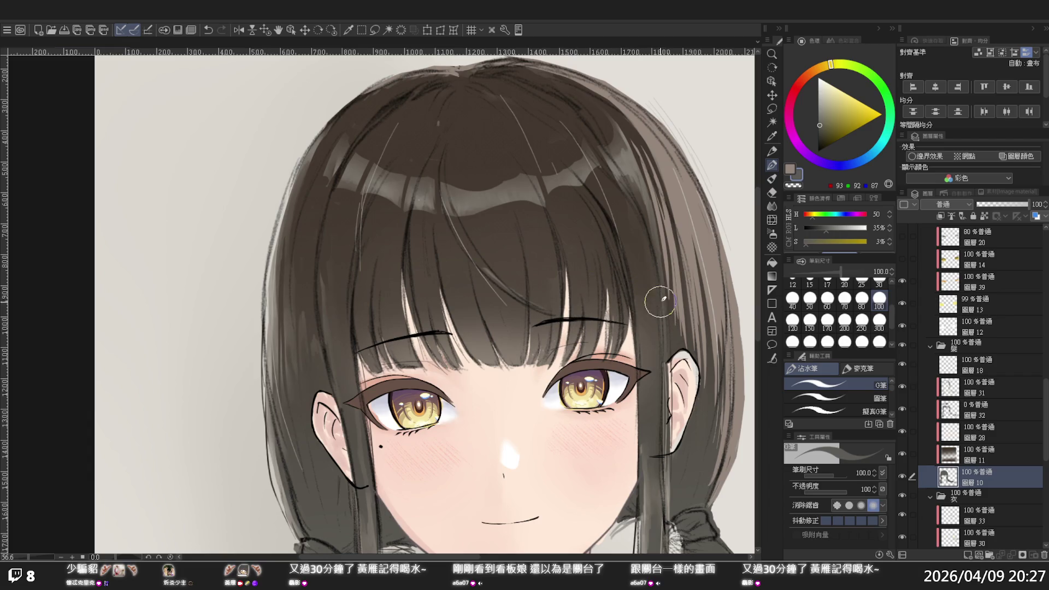
{"action": "left_click_drag", "start_coordinate": [671, 358], "coordinate": [672, 421]}
{"action": "left_click", "coordinate": [665, 317], "text": "alt"}
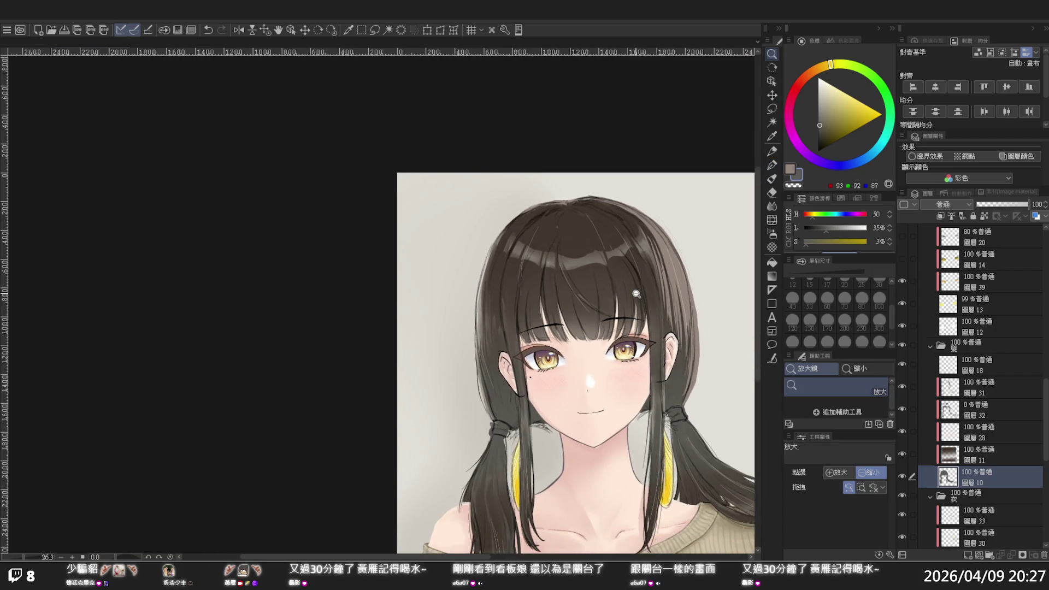
{"action": "left_click_drag", "start_coordinate": [636, 293], "coordinate": [639, 293]}
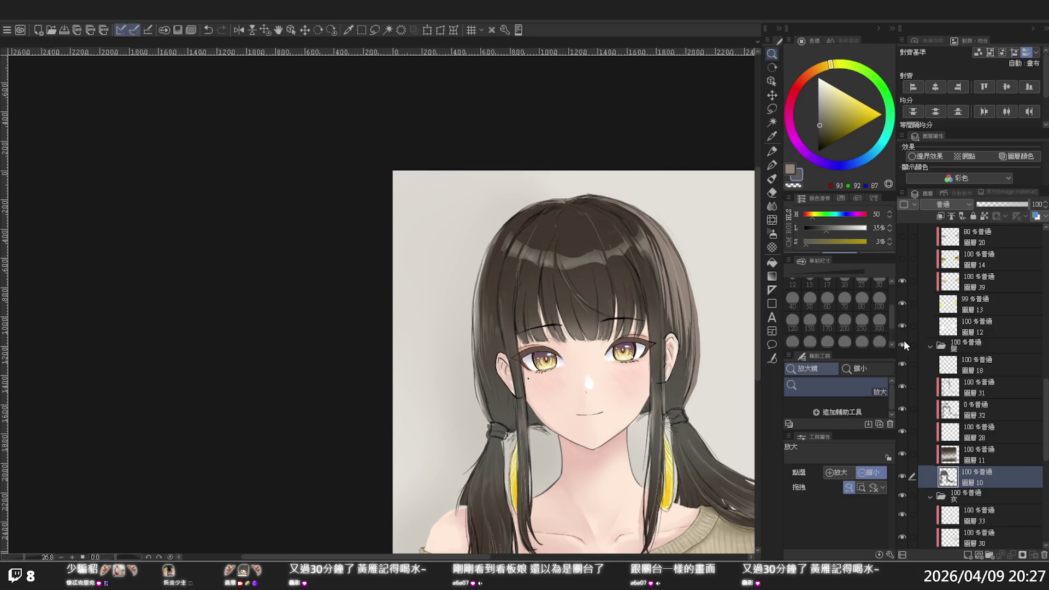
Step: Hide and reshow 資料夾 2 to check the line art without colours
{"action": "scroll", "coordinate": [905, 339], "scroll_direction": "up", "scroll_amount": 3}
{"action": "scroll", "coordinate": [906, 340], "scroll_direction": "up", "scroll_amount": 3}
{"action": "scroll", "coordinate": [908, 338], "scroll_direction": "up", "scroll_amount": 3}
{"action": "scroll", "coordinate": [906, 339], "scroll_direction": "up", "scroll_amount": 2}
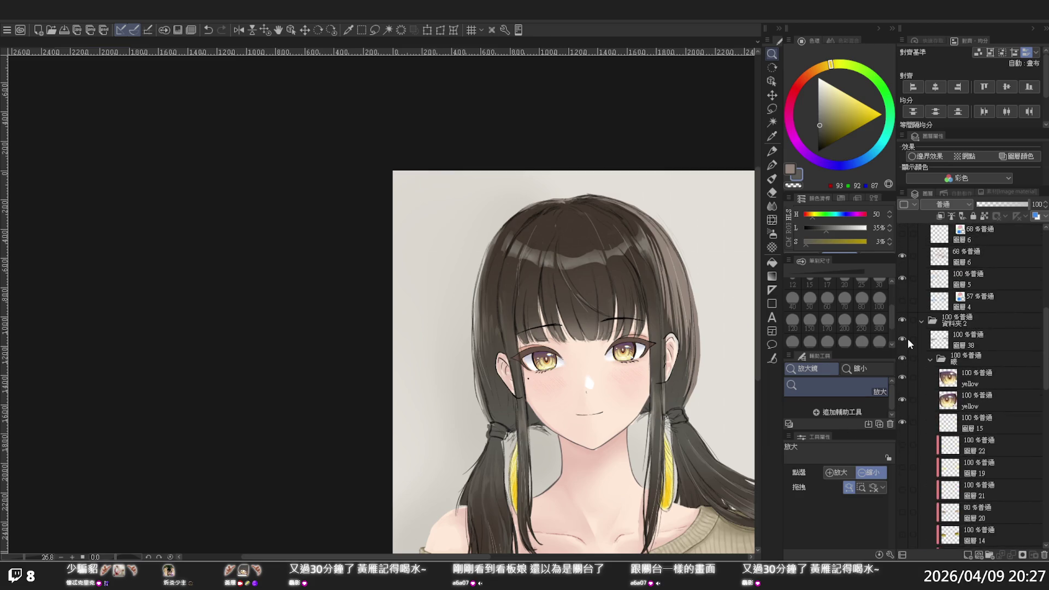
{"action": "scroll", "coordinate": [906, 339], "scroll_direction": "up", "scroll_amount": 3}
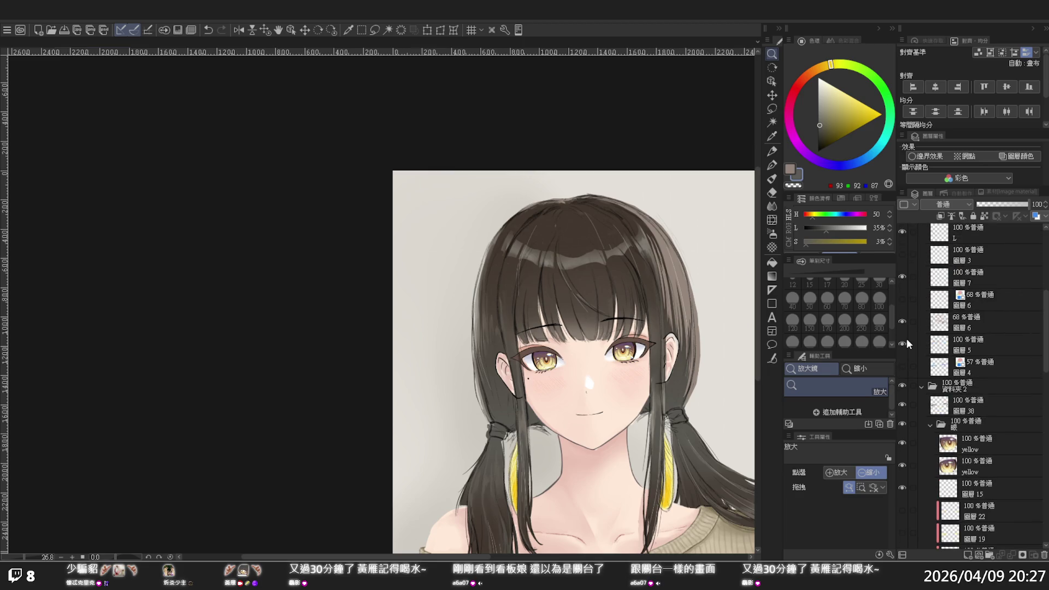
{"action": "left_click", "coordinate": [901, 385]}
{"action": "left_click", "coordinate": [901, 385]}
Step: Turn on the 耳環 layer so the yellow earrings show by both ears
{"action": "scroll", "coordinate": [901, 385], "scroll_direction": "up", "scroll_amount": 2}
{"action": "scroll", "coordinate": [902, 377], "scroll_direction": "up", "scroll_amount": 3}
{"action": "scroll", "coordinate": [901, 374], "scroll_direction": "up", "scroll_amount": 2}
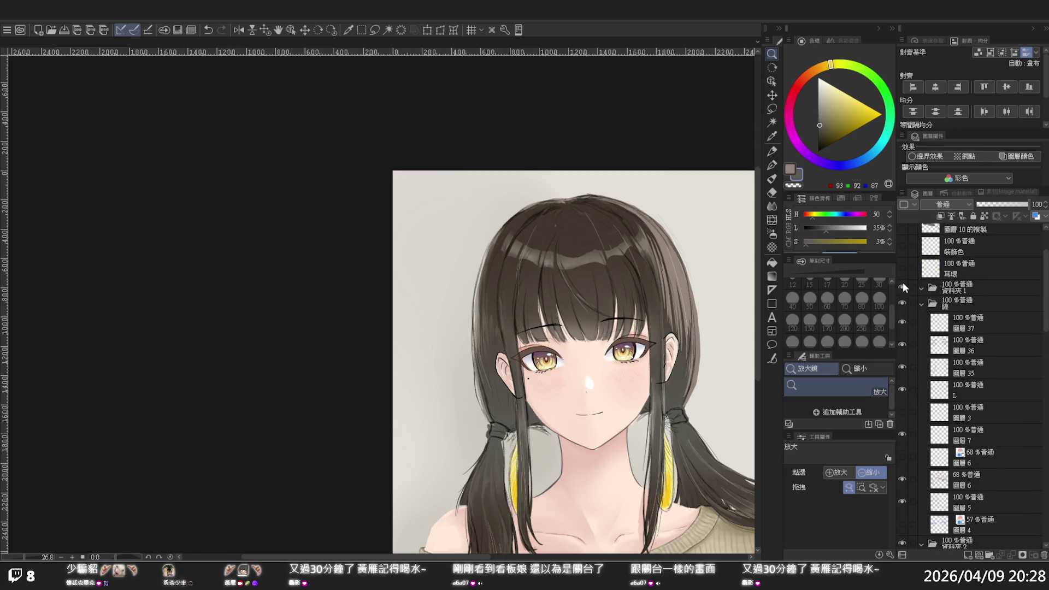
{"action": "scroll", "coordinate": [905, 285], "scroll_direction": "up", "scroll_amount": 1}
{"action": "left_click", "coordinate": [901, 294]}
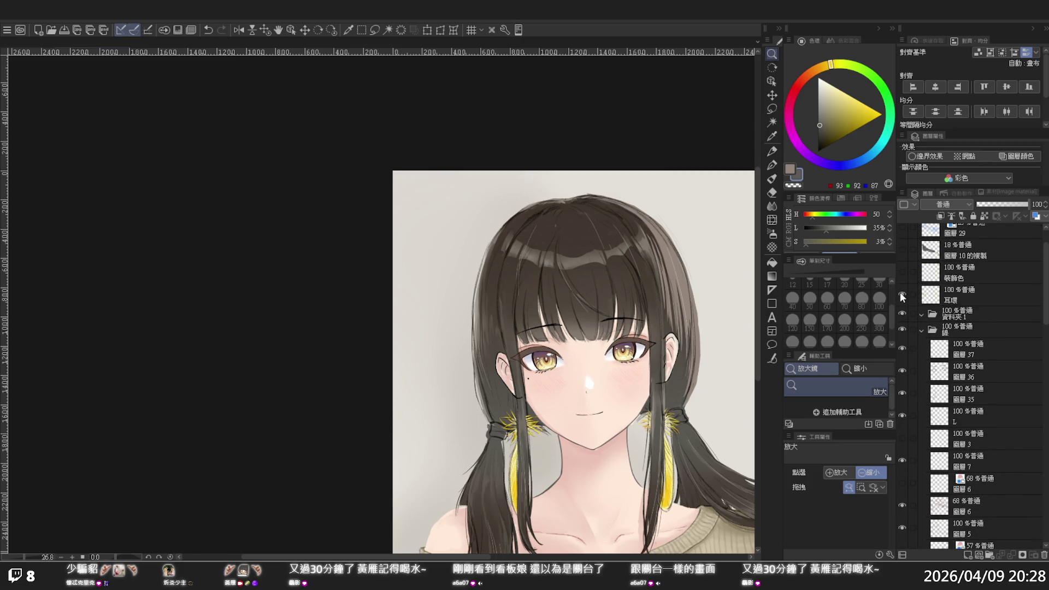
Step: Toggle the 裝飾色 hair strands on and off to compare, leaving them hidden
{"action": "key", "text": "ctrl+minus"}
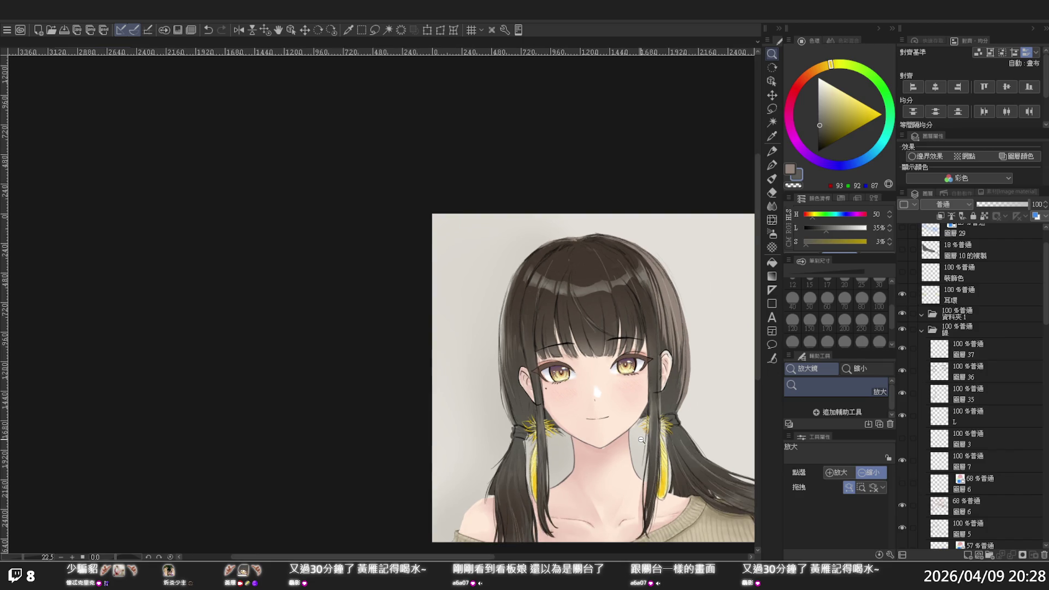
{"action": "key", "text": "ctrl+minus"}
{"action": "scroll", "coordinate": [922, 354], "scroll_direction": "up", "scroll_amount": 2}
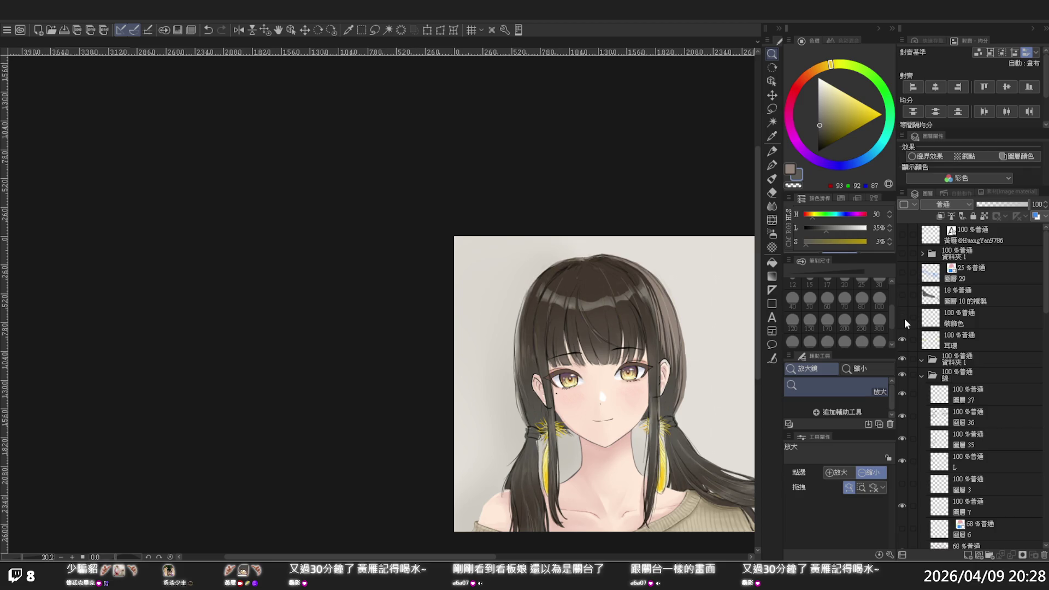
{"action": "left_click", "coordinate": [901, 317]}
{"action": "scroll", "coordinate": [628, 296], "scroll_direction": "up", "scroll_amount": 4}
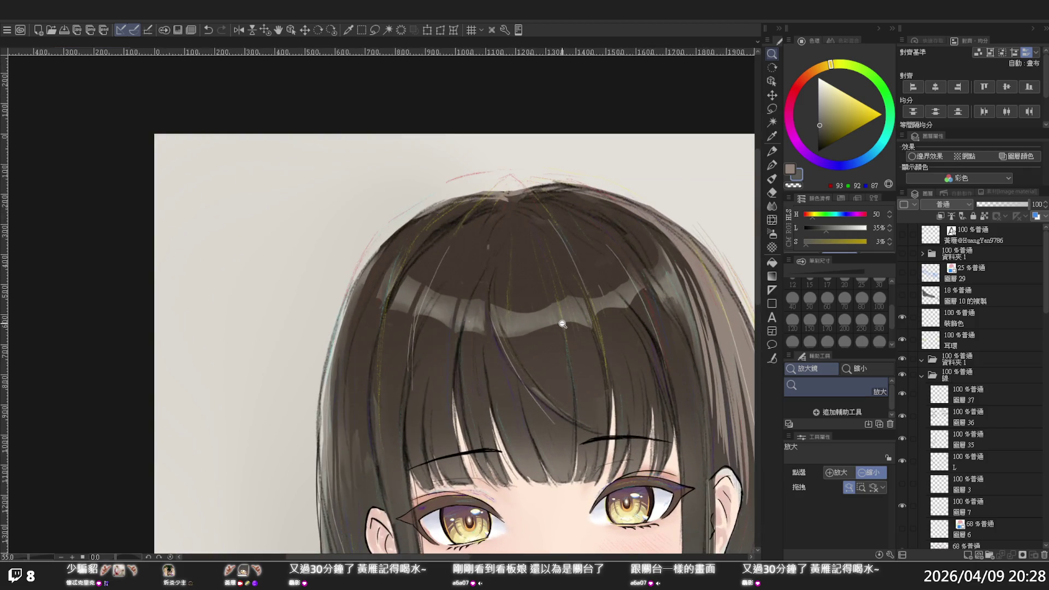
{"action": "scroll", "coordinate": [562, 324], "scroll_direction": "down", "scroll_amount": 2}
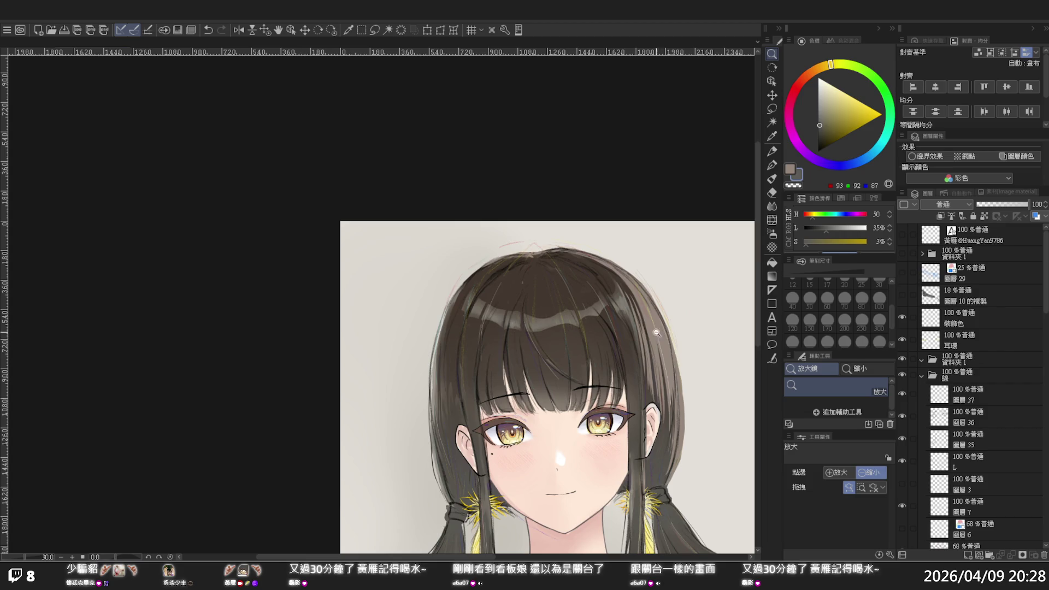
{"action": "left_click", "coordinate": [900, 317]}
{"action": "left_click", "coordinate": [901, 318]}
{"action": "left_click", "coordinate": [901, 318]}
{"action": "left_click", "coordinate": [901, 317]}
{"action": "left_click", "coordinate": [900, 317]}
Step: Show the 18% 圖層 10 的複製 shading layer and zoom in on the girl's face
{"action": "left_click", "coordinate": [901, 298]}
{"action": "left_click", "coordinate": [611, 445]}
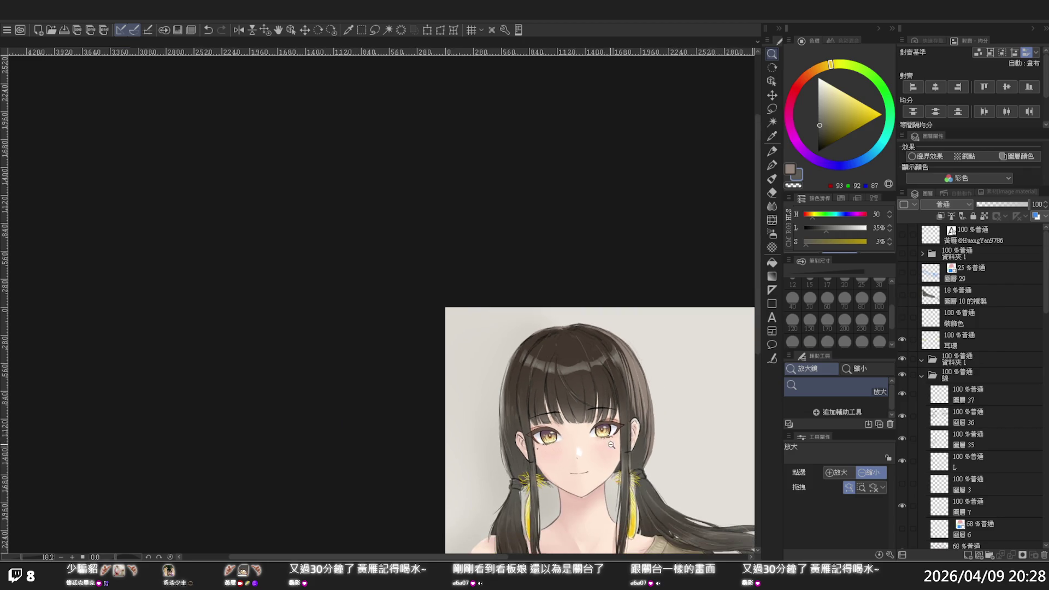
{"action": "left_click", "coordinate": [611, 445]}
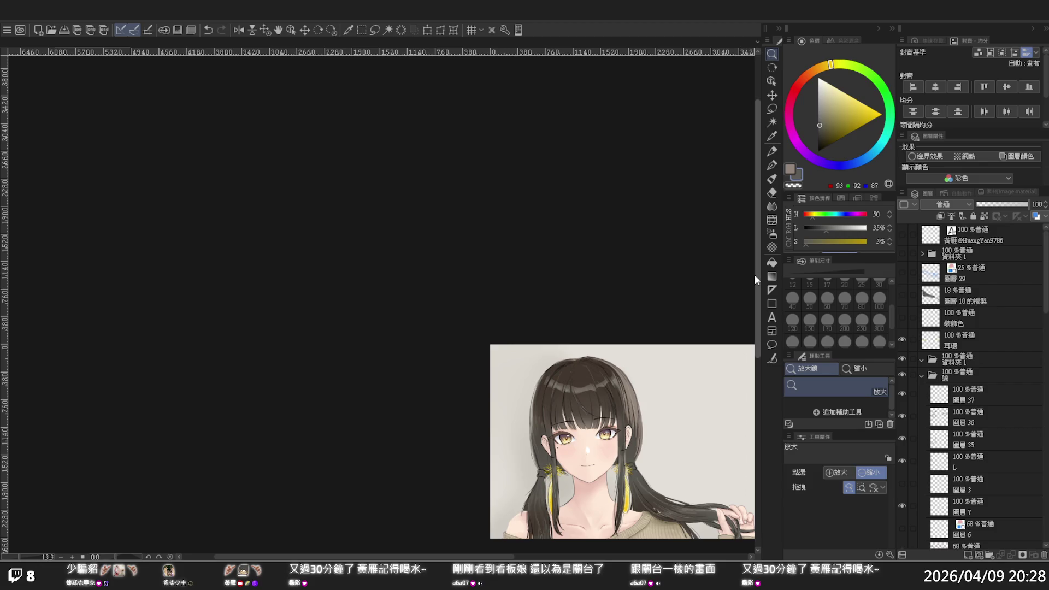
{"action": "scroll", "coordinate": [753, 274], "scroll_direction": "down", "scroll_amount": 3}
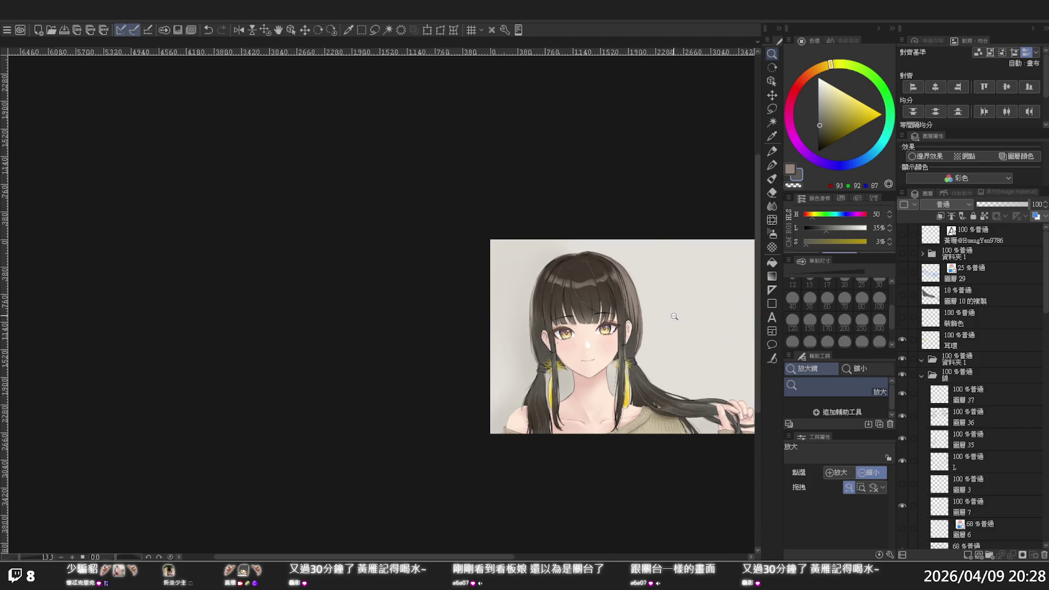
{"action": "left_click_drag", "start_coordinate": [674, 316], "coordinate": [722, 358]}
Step: Lower the first and second 'yellow' eye layers in the 眼 folder to 85% opacity each
{"action": "scroll", "coordinate": [1012, 453], "scroll_direction": "down", "scroll_amount": 2}
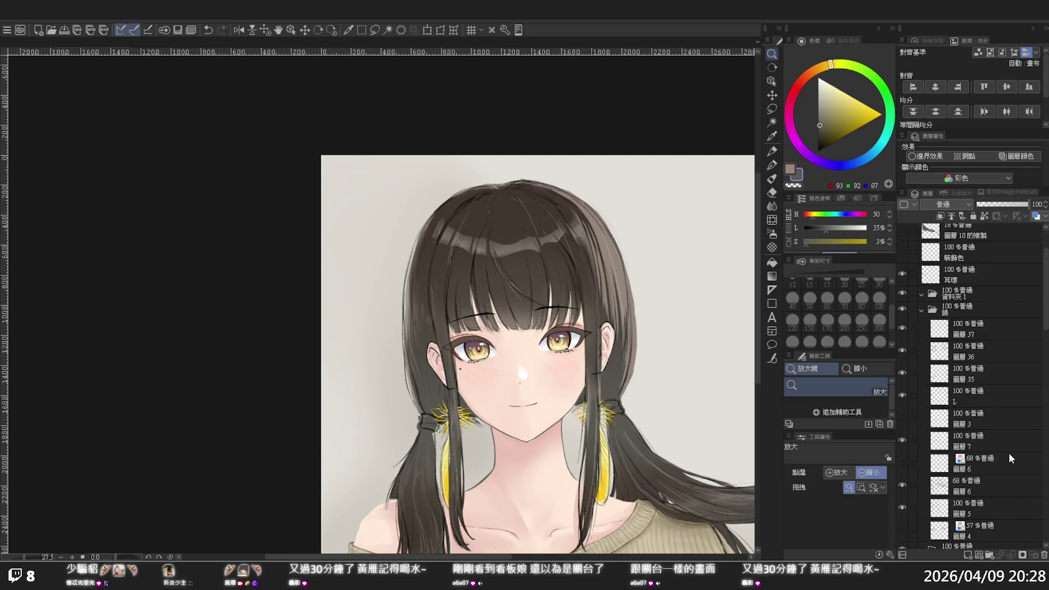
{"action": "scroll", "coordinate": [1000, 444], "scroll_direction": "down", "scroll_amount": 2}
{"action": "scroll", "coordinate": [1000, 444], "scroll_direction": "down", "scroll_amount": 2}
{"action": "scroll", "coordinate": [997, 442], "scroll_direction": "down", "scroll_amount": 1}
{"action": "left_click", "coordinate": [979, 418]}
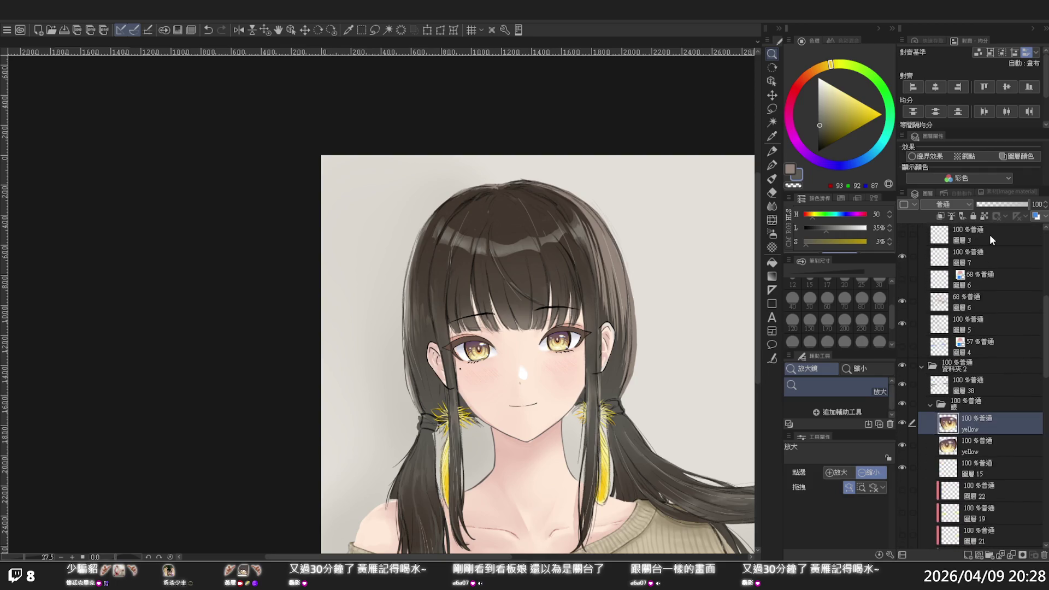
{"action": "left_click_drag", "start_coordinate": [1019, 203], "coordinate": [1011, 204]}
{"action": "left_click", "coordinate": [970, 441]}
{"action": "left_click", "coordinate": [1023, 205]}
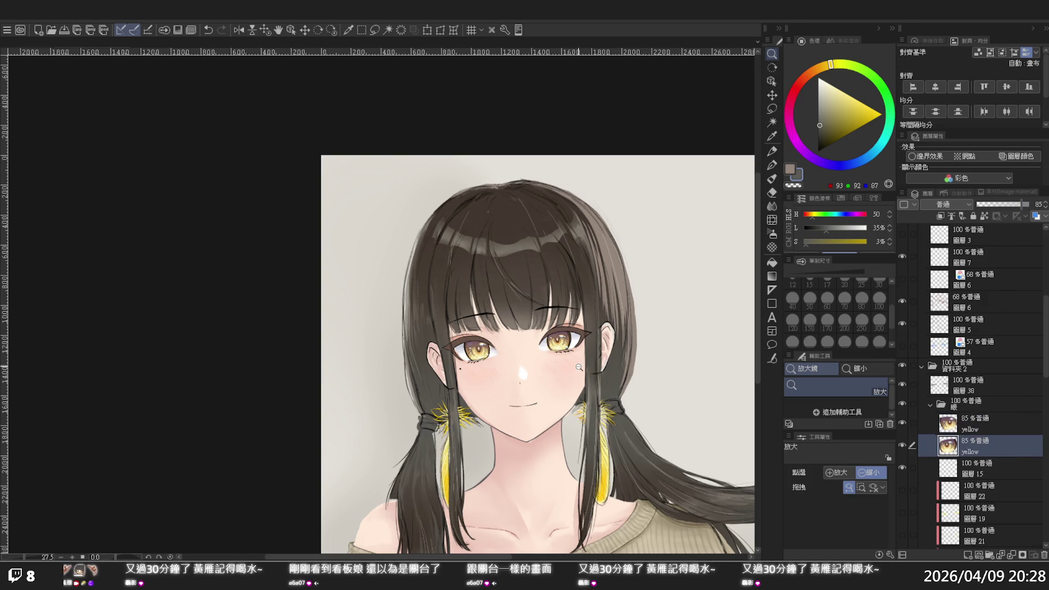
Step: Save the portrait illustration from the command bar
{"action": "scroll", "coordinate": [632, 404], "scroll_direction": "down", "scroll_amount": 3}
{"action": "scroll", "coordinate": [631, 404], "scroll_direction": "down", "scroll_amount": 1}
{"action": "scroll", "coordinate": [632, 404], "scroll_direction": "up", "scroll_amount": 1}
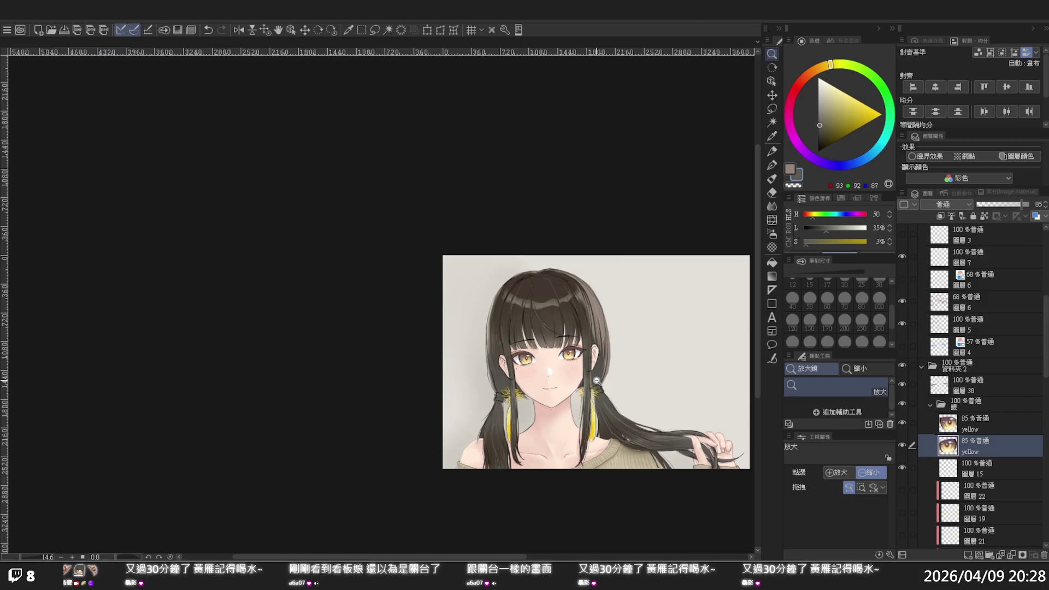
{"action": "scroll", "coordinate": [596, 380], "scroll_direction": "up", "scroll_amount": 2}
{"action": "scroll", "coordinate": [579, 374], "scroll_direction": "up", "scroll_amount": 2}
{"action": "scroll", "coordinate": [559, 367], "scroll_direction": "up", "scroll_amount": 2}
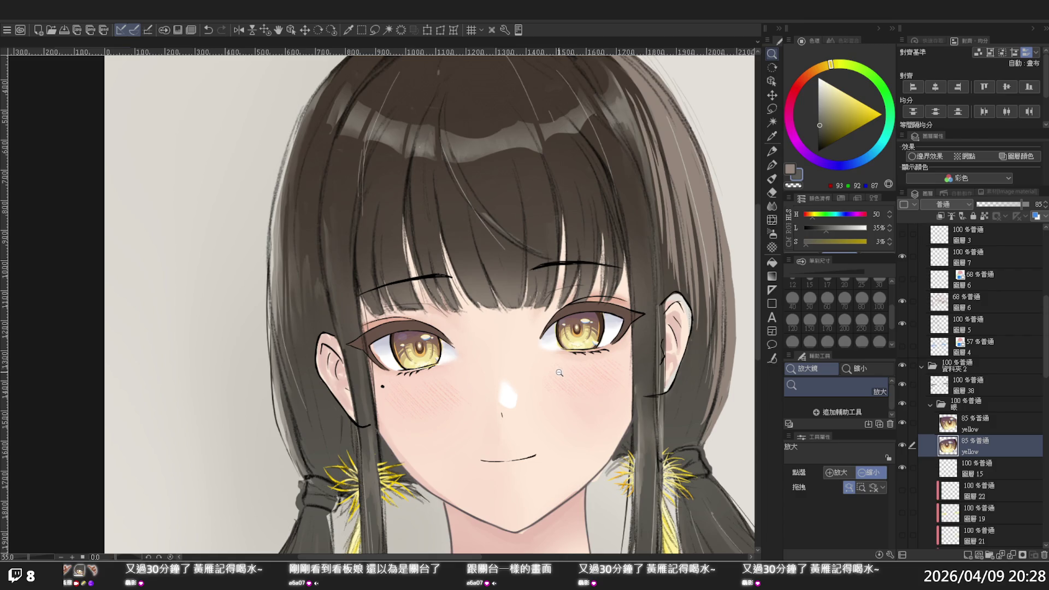
{"action": "scroll", "coordinate": [560, 371], "scroll_direction": "down", "scroll_amount": 3}
{"action": "scroll", "coordinate": [568, 382], "scroll_direction": "down", "scroll_amount": 2}
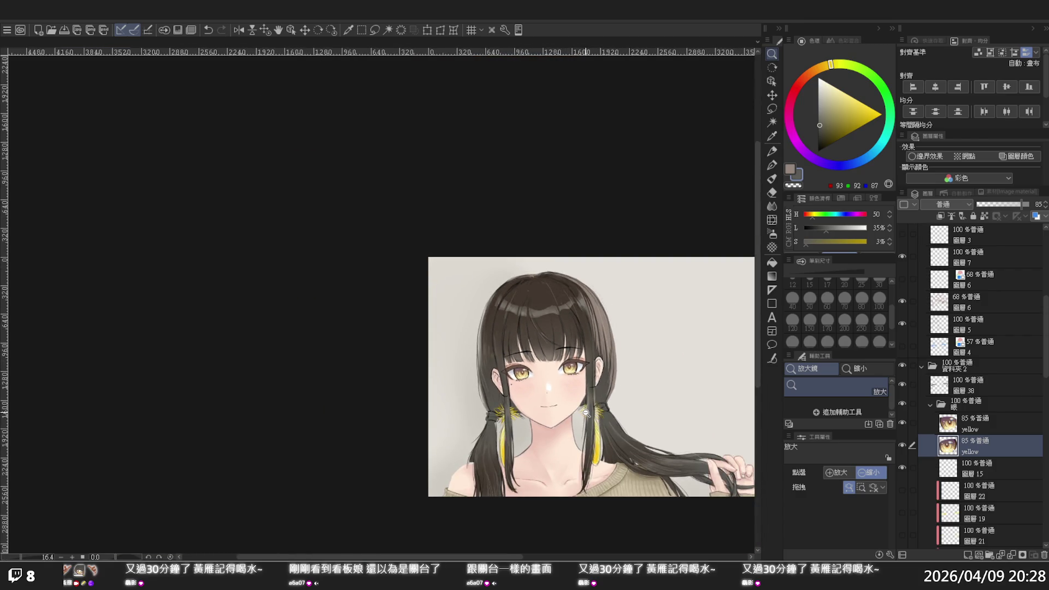
{"action": "scroll", "coordinate": [586, 412], "scroll_direction": "up", "scroll_amount": 1}
{"action": "scroll", "coordinate": [586, 412], "scroll_direction": "up", "scroll_amount": 1}
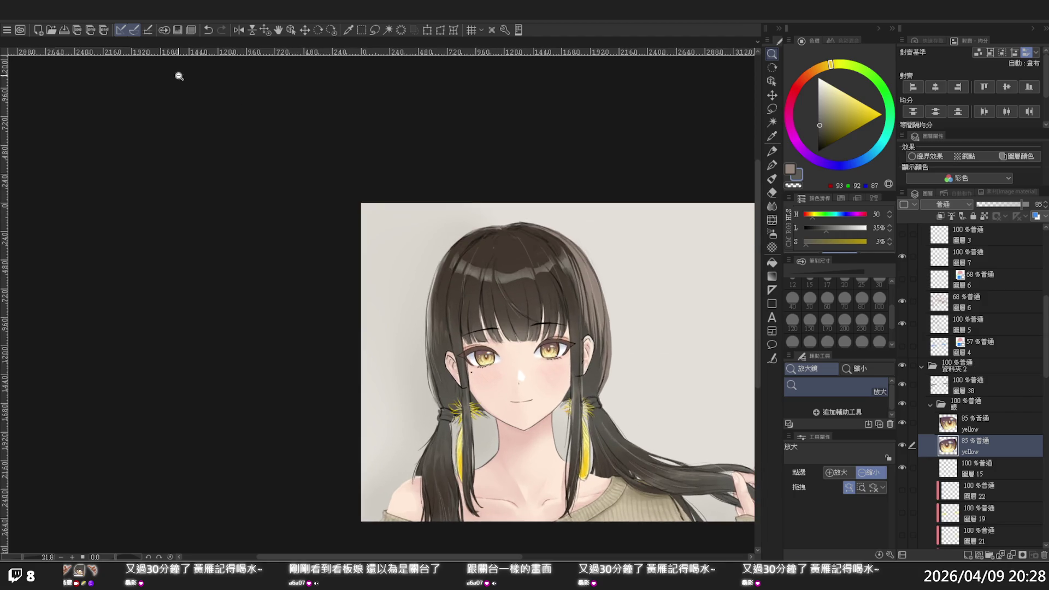
{"action": "left_click", "coordinate": [68, 32]}
Step: Flip the canvas view horizontally to check the face's balance
{"action": "scroll", "coordinate": [512, 428], "scroll_direction": "down", "scroll_amount": 2}
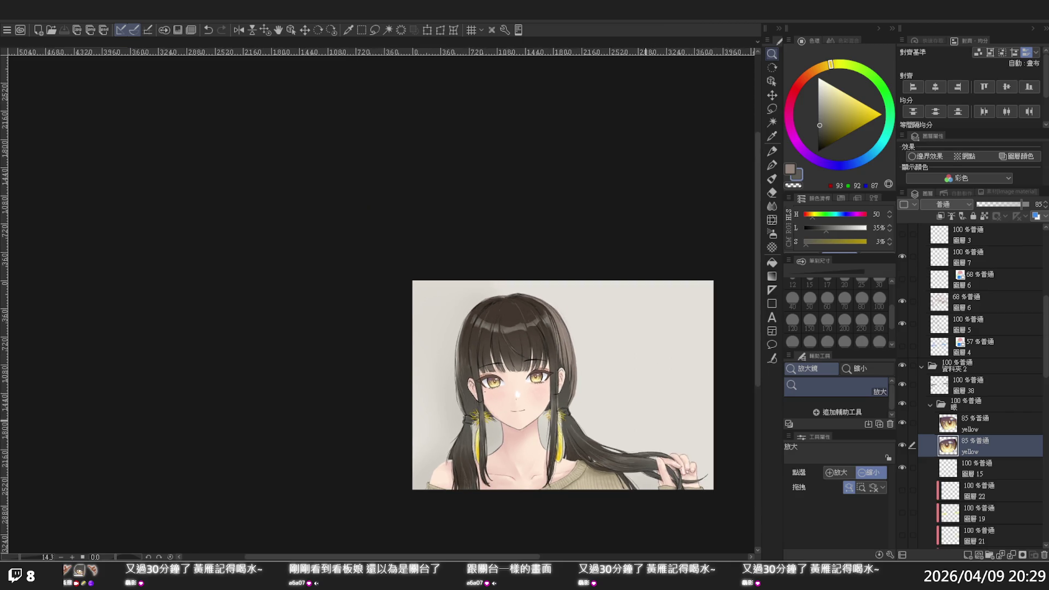
{"action": "scroll", "coordinate": [532, 376], "scroll_direction": "up", "scroll_amount": 1}
{"action": "scroll", "coordinate": [533, 376], "scroll_direction": "up", "scroll_amount": 2}
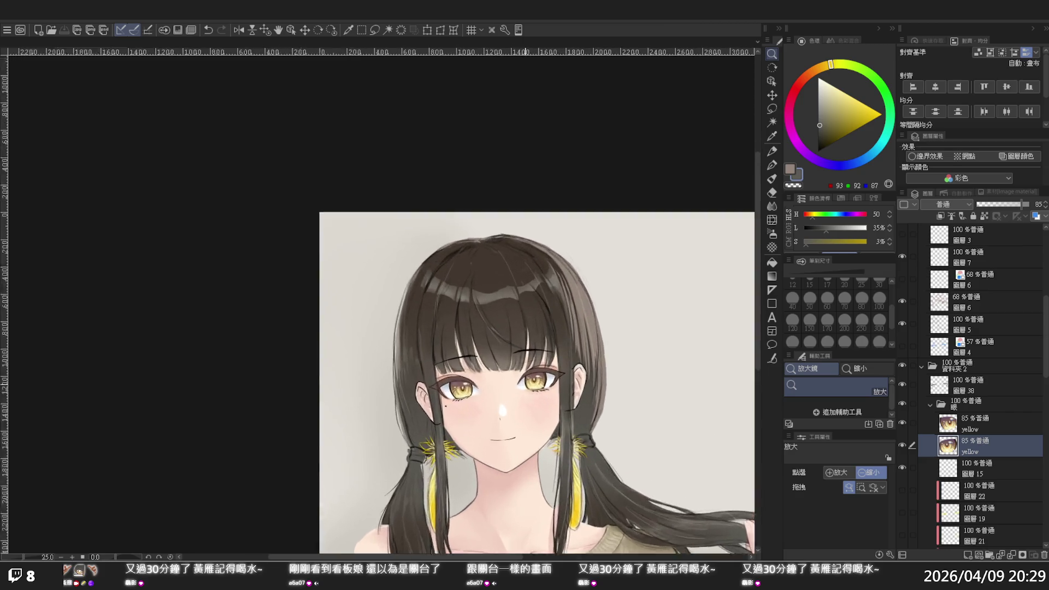
{"action": "scroll", "coordinate": [533, 376], "scroll_direction": "up", "scroll_amount": 2}
{"action": "scroll", "coordinate": [533, 376], "scroll_direction": "up", "scroll_amount": 2}
{"action": "scroll", "coordinate": [538, 376], "scroll_direction": "up", "scroll_amount": 1}
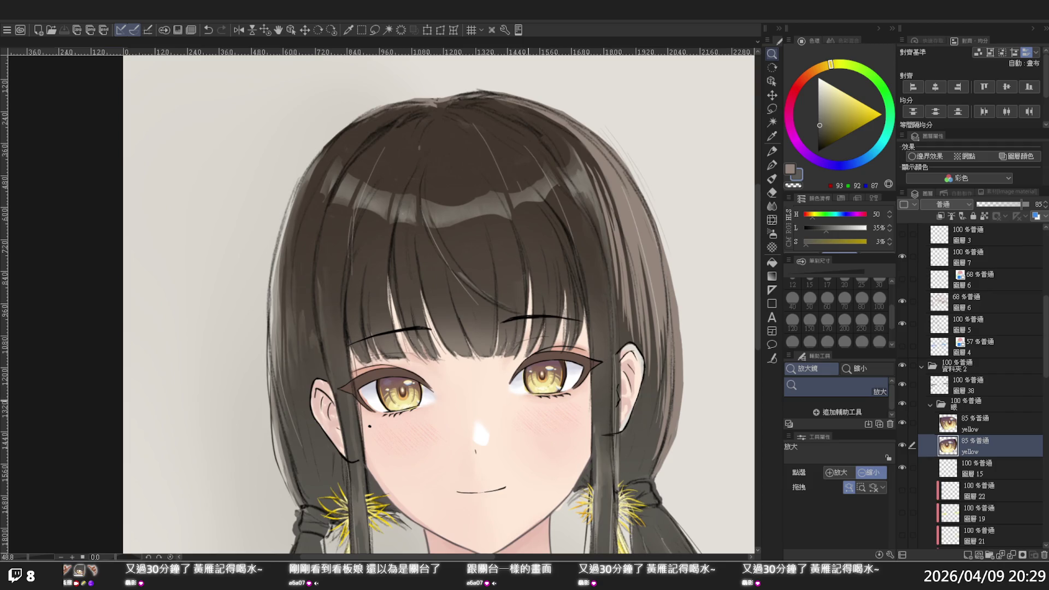
{"action": "scroll", "coordinate": [538, 412], "scroll_direction": "down", "scroll_amount": 2}
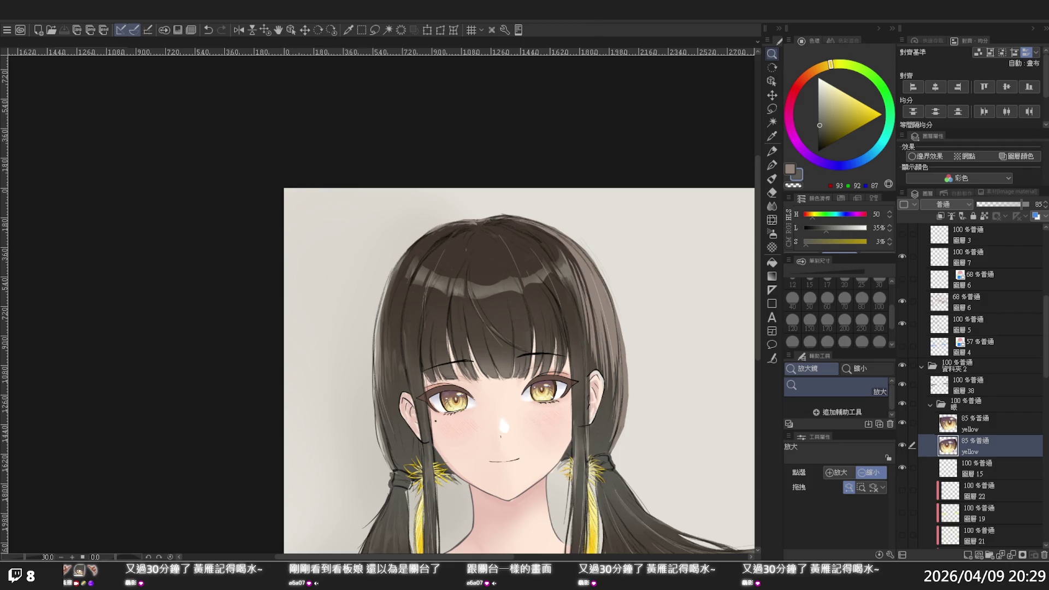
{"action": "key", "text": "h"}
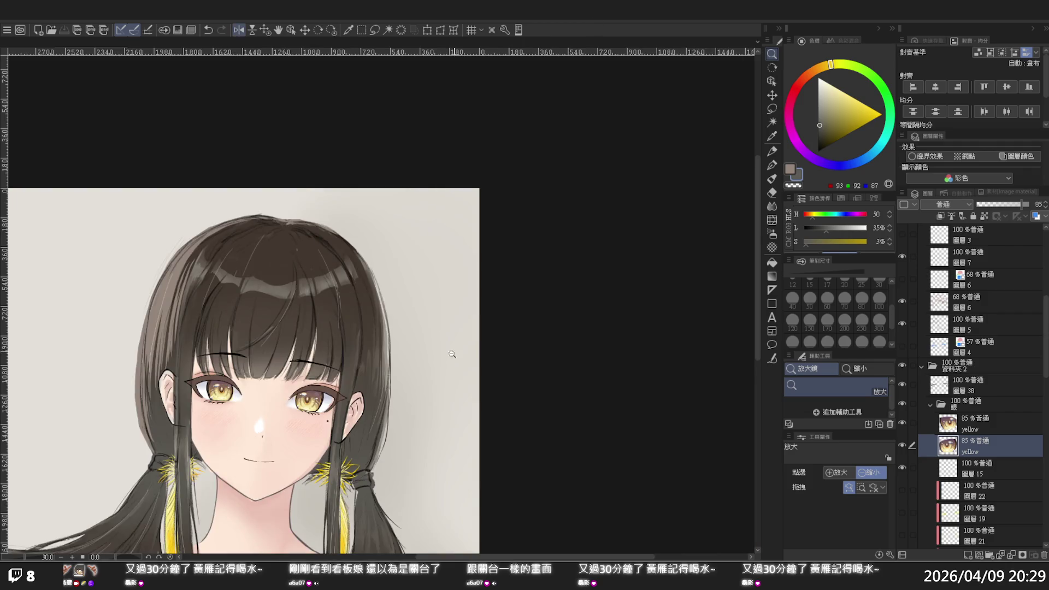
{"action": "scroll", "coordinate": [452, 355], "scroll_direction": "down", "scroll_amount": 1}
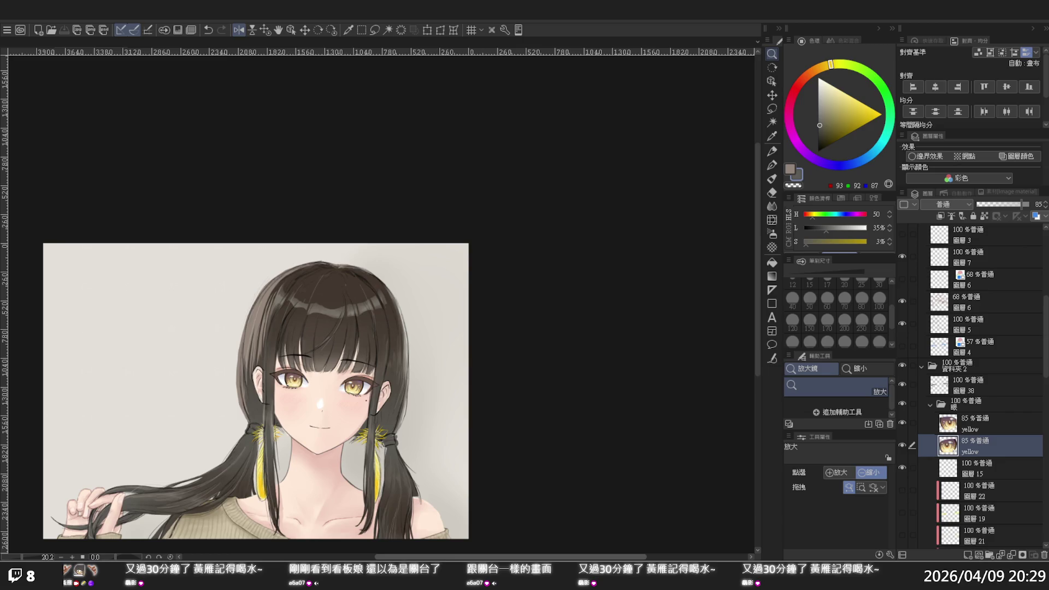
{"action": "left_click_drag", "start_coordinate": [508, 556], "coordinate": [480, 556]}
{"action": "scroll", "coordinate": [373, 388], "scroll_direction": "up", "scroll_amount": 1}
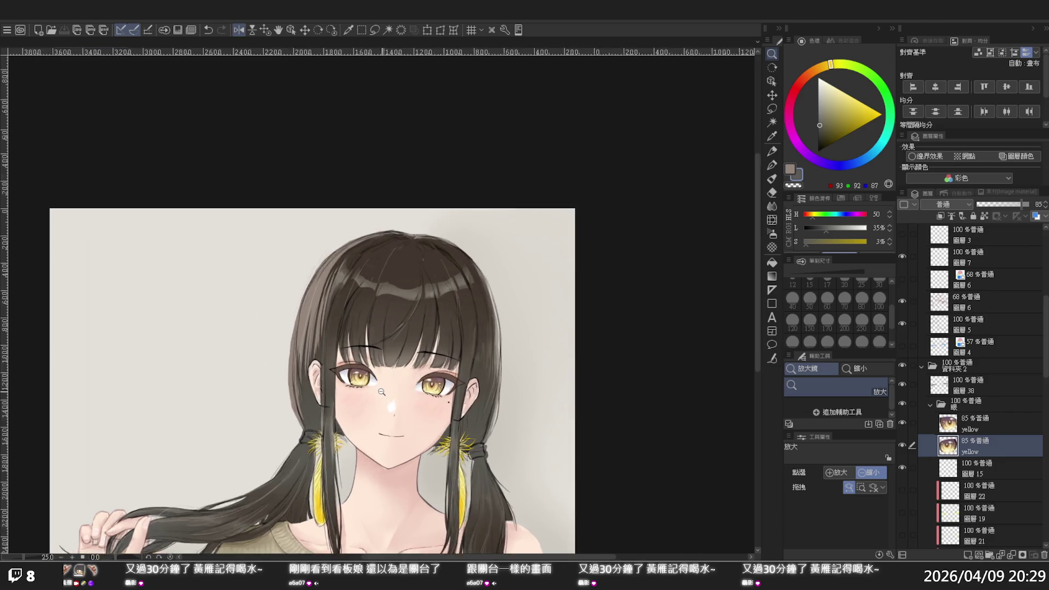
{"action": "scroll", "coordinate": [373, 388], "scroll_direction": "up", "scroll_amount": 1}
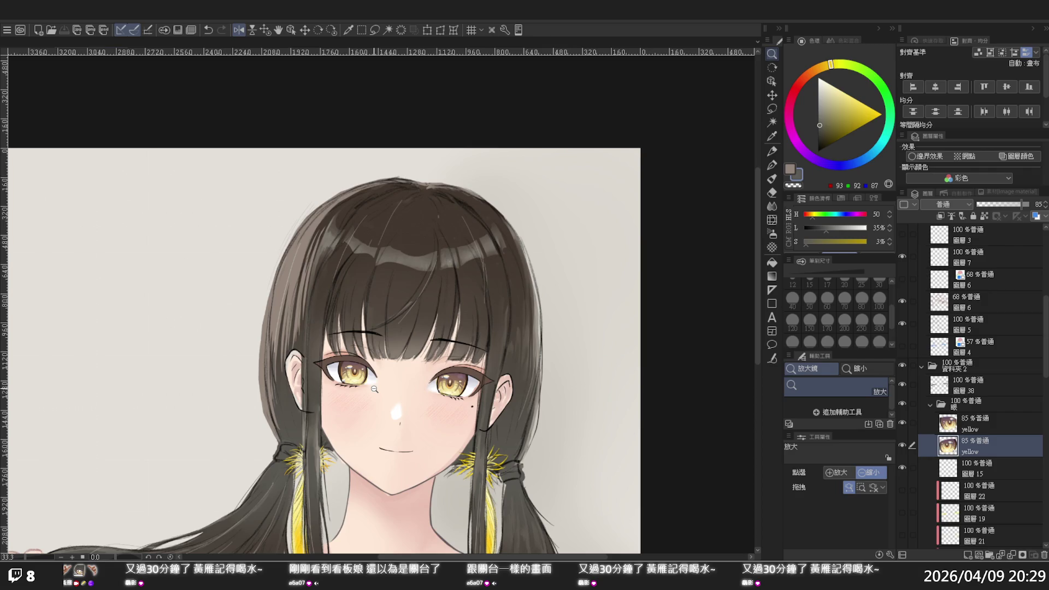
{"action": "scroll", "coordinate": [374, 389], "scroll_direction": "up", "scroll_amount": 1}
{"action": "scroll", "coordinate": [350, 371], "scroll_direction": "up", "scroll_amount": 1}
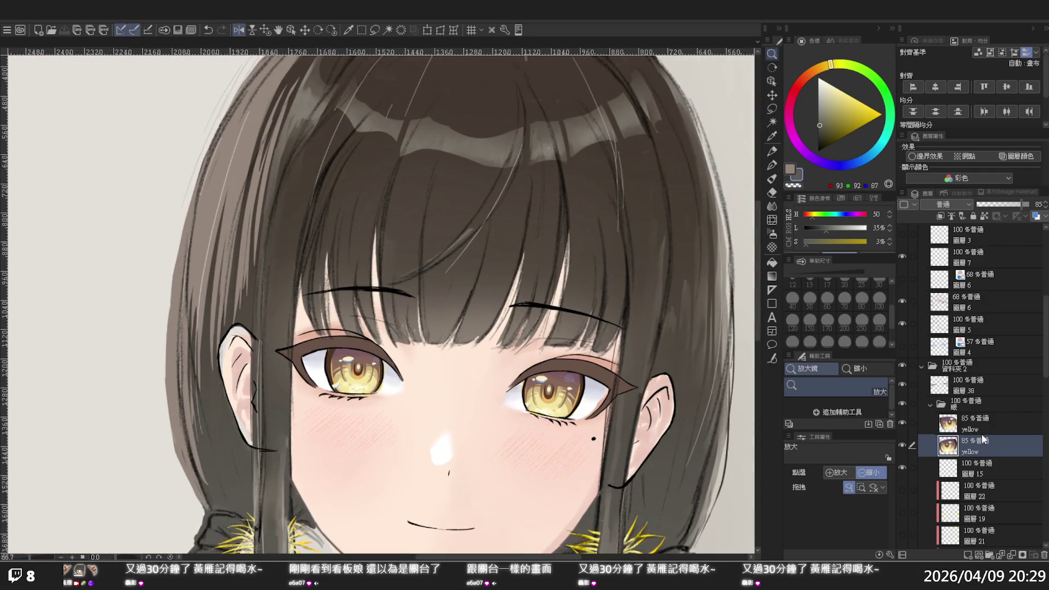
Step: Compare the two 'yellow' eye layers and select the lower one
{"action": "left_click", "coordinate": [961, 426]}
{"action": "left_click", "coordinate": [905, 440]}
{"action": "left_click", "coordinate": [904, 439]}
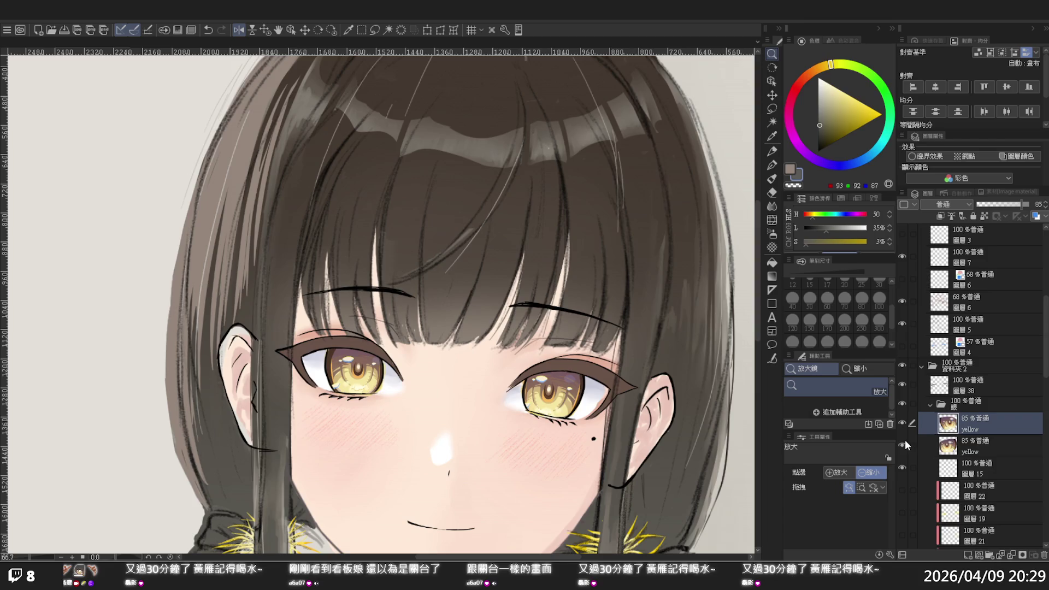
{"action": "left_click", "coordinate": [974, 448]}
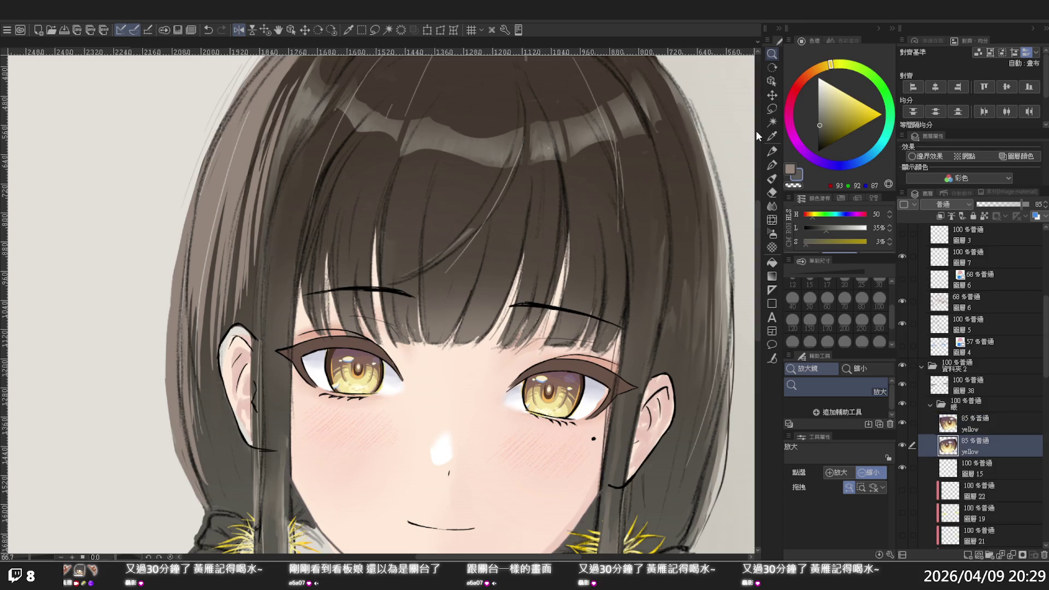
Step: Mesh-transform the right golden iris around the pupil to match the other eye, then commit
{"action": "left_click", "coordinate": [441, 29]}
{"action": "scroll", "coordinate": [344, 373], "scroll_direction": "up", "scroll_amount": 2}
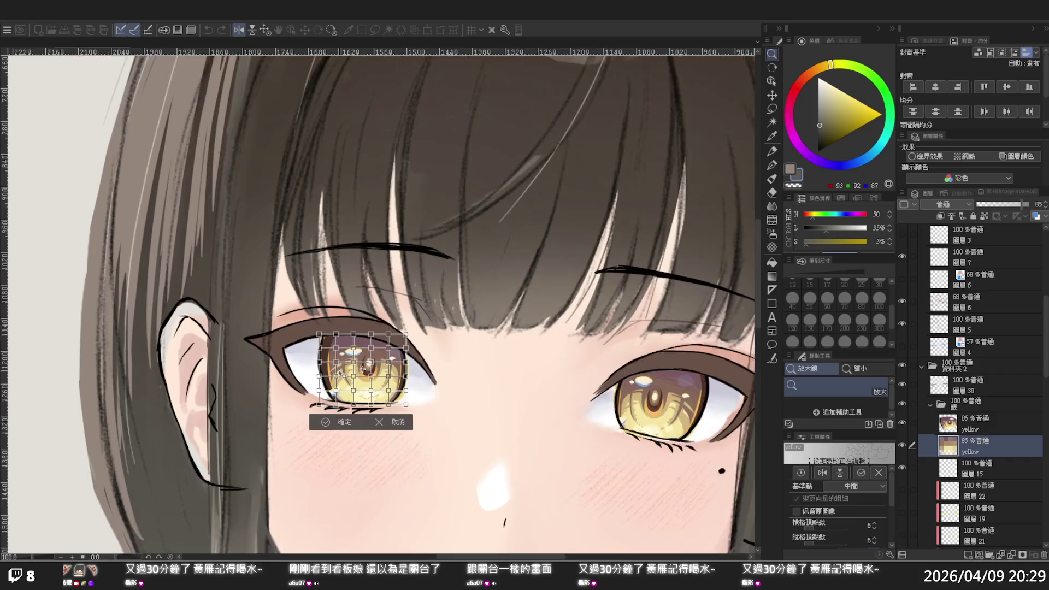
{"action": "scroll", "coordinate": [344, 373], "scroll_direction": "up", "scroll_amount": 1}
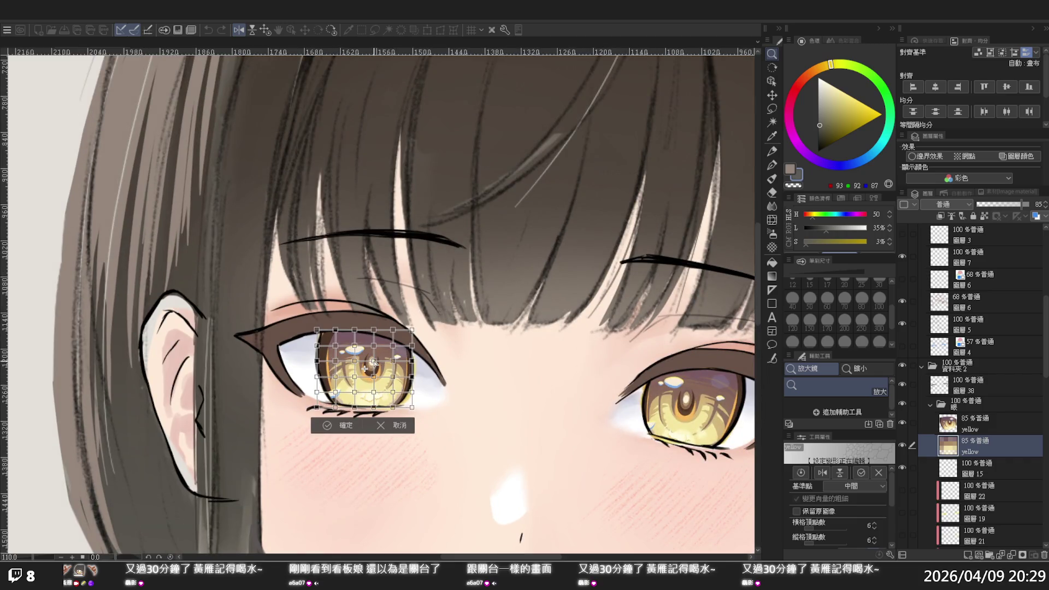
{"action": "left_click_drag", "start_coordinate": [374, 368], "coordinate": [377, 384]}
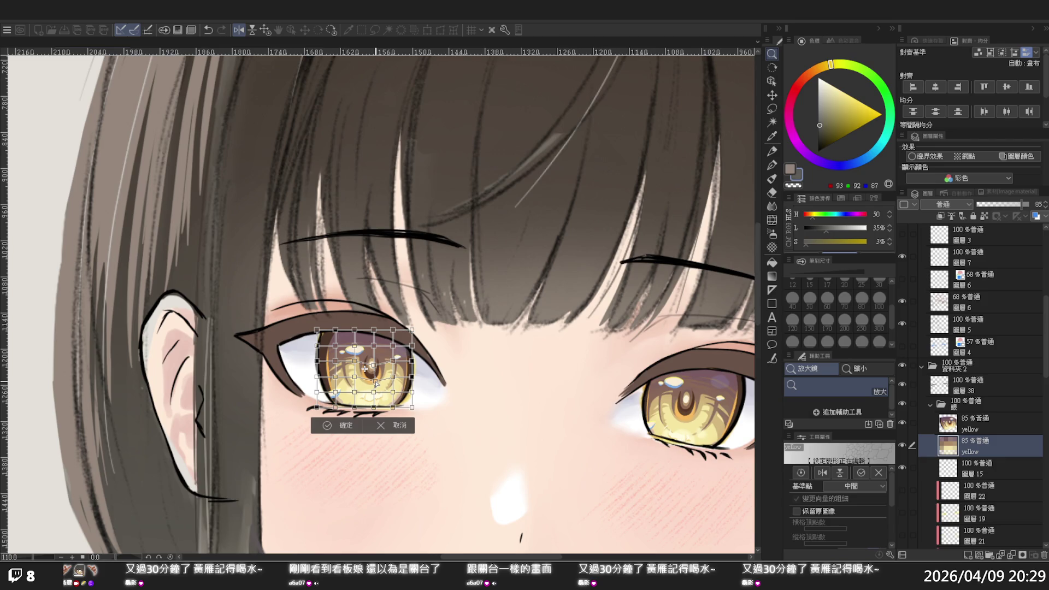
{"action": "left_click_drag", "start_coordinate": [363, 370], "coordinate": [357, 367]}
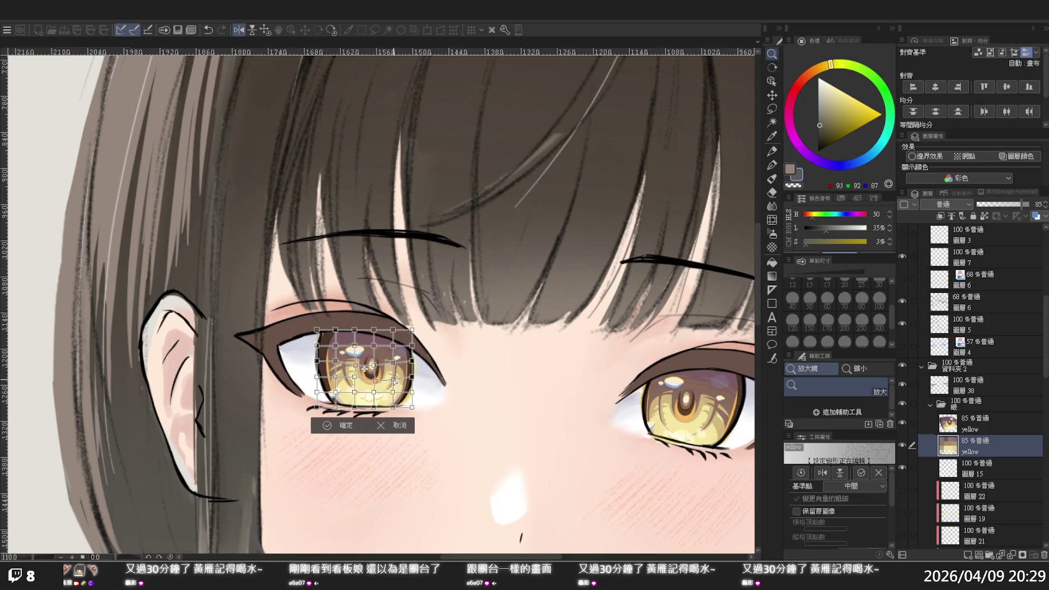
{"action": "left_click_drag", "start_coordinate": [392, 394], "coordinate": [374, 365]}
{"action": "left_click", "coordinate": [345, 425]}
{"action": "left_click", "coordinate": [345, 423]}
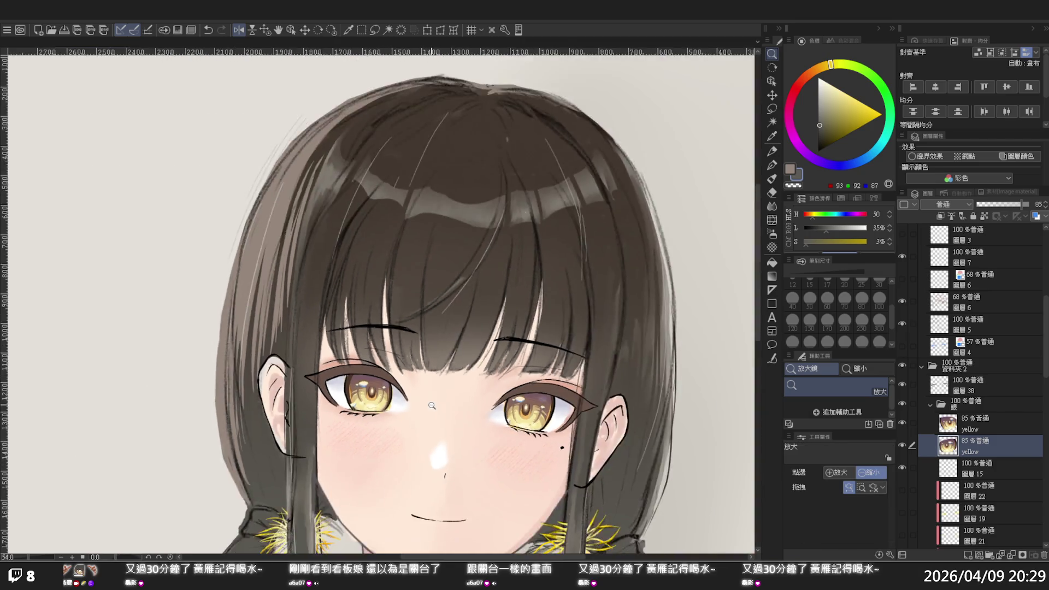
{"action": "left_click", "coordinate": [439, 432]}
{"action": "left_click", "coordinate": [439, 432]}
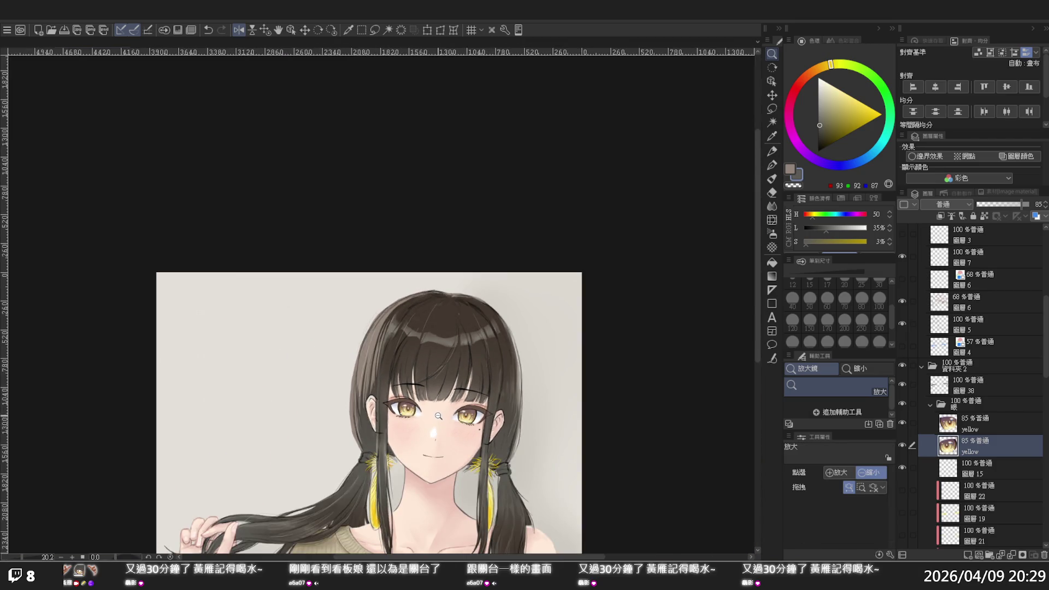
{"action": "scroll", "coordinate": [434, 421], "scroll_direction": "down", "scroll_amount": 2}
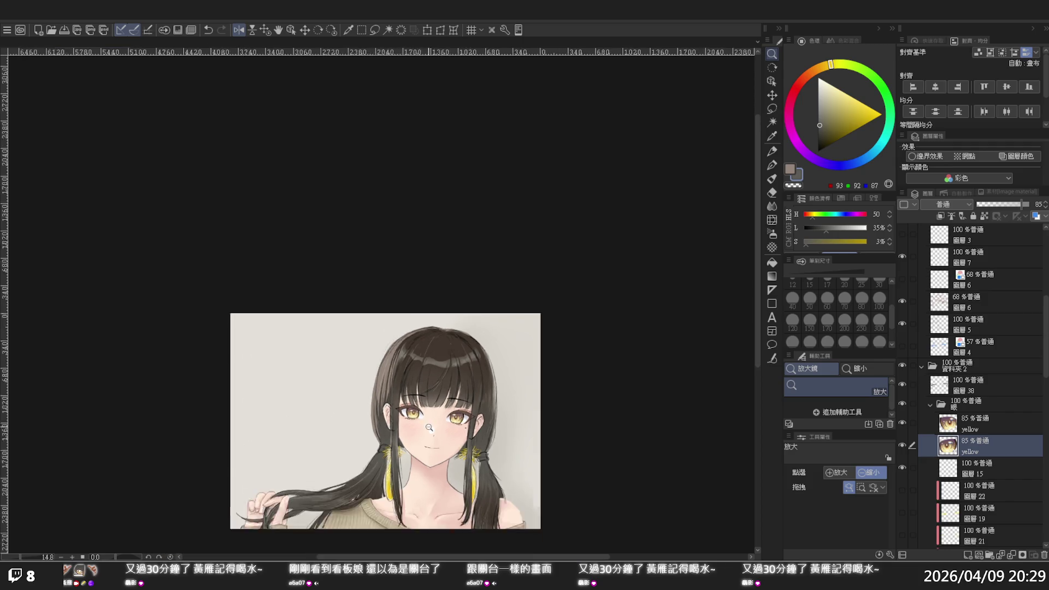
{"action": "scroll", "coordinate": [423, 432], "scroll_direction": "up", "scroll_amount": 4}
{"action": "scroll", "coordinate": [417, 435], "scroll_direction": "down", "scroll_amount": 1}
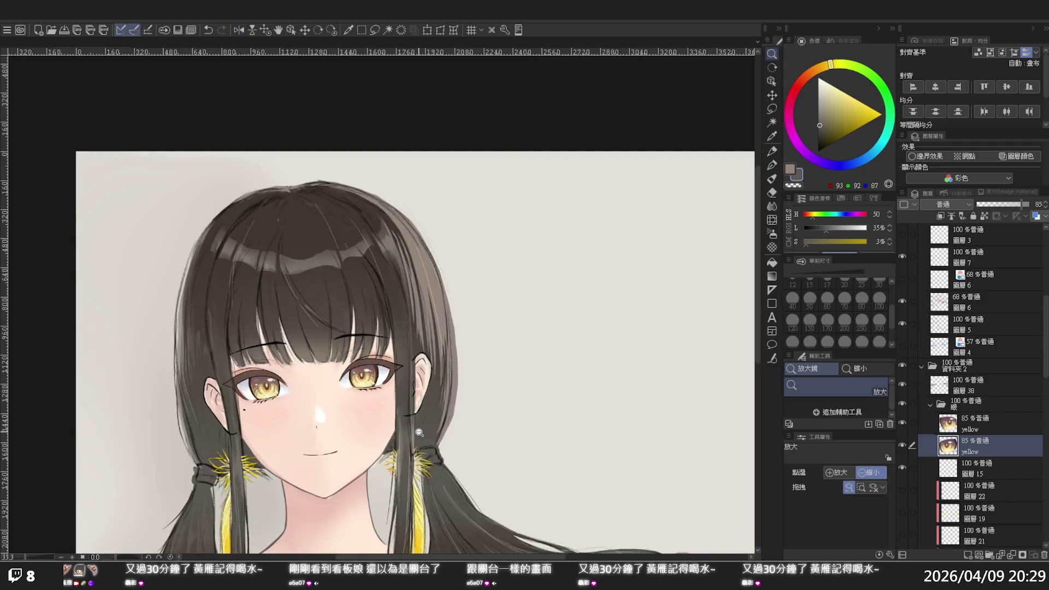
{"action": "scroll", "coordinate": [416, 432], "scroll_direction": "down", "scroll_amount": 1}
{"action": "key", "text": "h"}
{"action": "scroll", "coordinate": [327, 418], "scroll_direction": "up", "scroll_amount": 2}
{"action": "scroll", "coordinate": [323, 413], "scroll_direction": "up", "scroll_amount": 1}
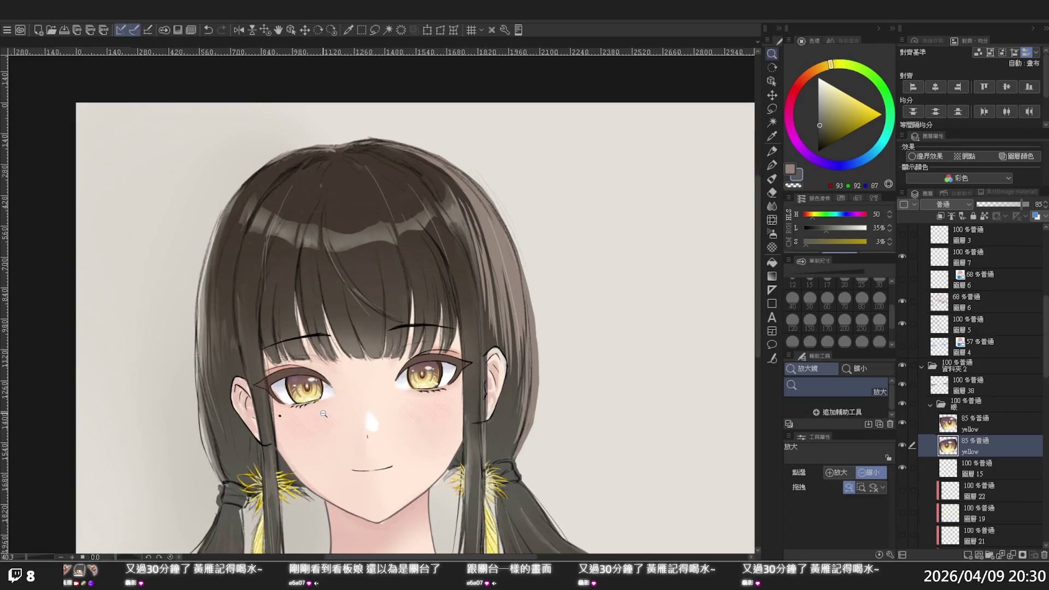
{"action": "scroll", "coordinate": [323, 413], "scroll_direction": "down", "scroll_amount": 2}
{"action": "scroll", "coordinate": [319, 431], "scroll_direction": "down", "scroll_amount": 2}
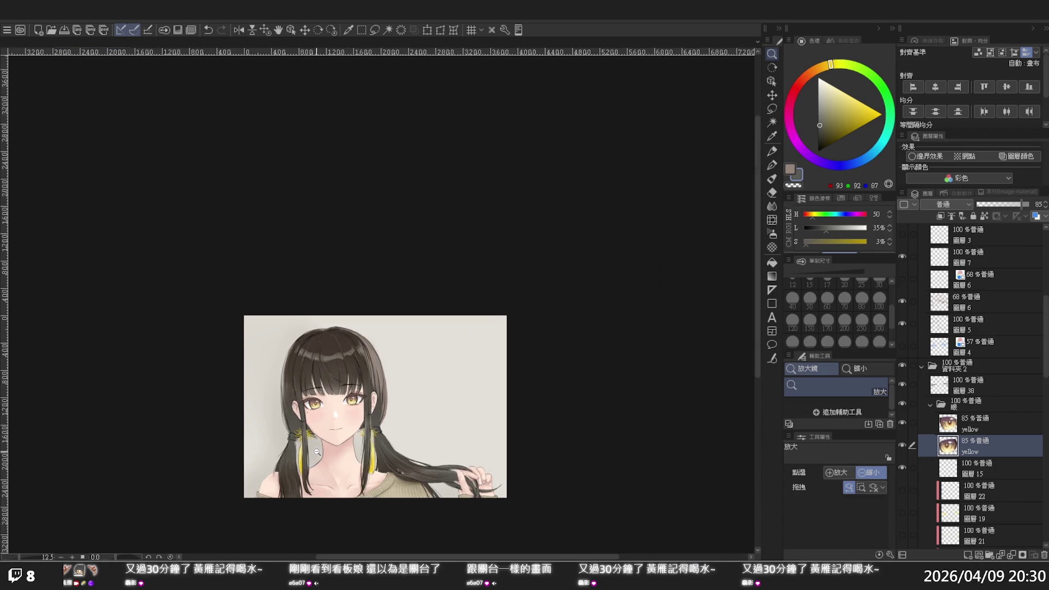
{"action": "scroll", "coordinate": [316, 450], "scroll_direction": "up", "scroll_amount": 1}
{"action": "scroll", "coordinate": [317, 451], "scroll_direction": "up", "scroll_amount": 1}
{"action": "scroll", "coordinate": [420, 477], "scroll_direction": "down", "scroll_amount": 1}
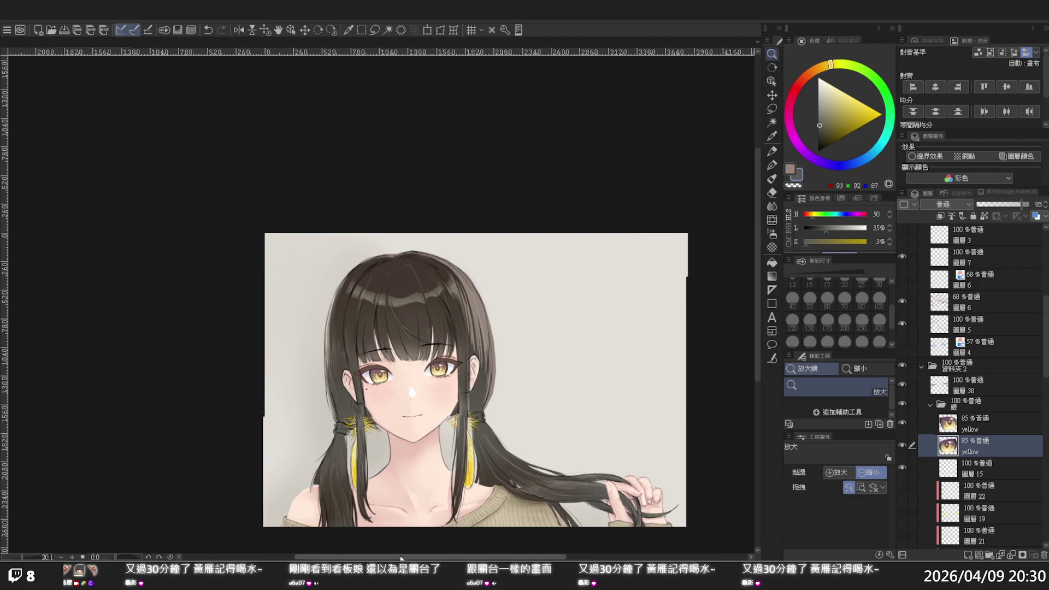
{"action": "scroll", "coordinate": [392, 500], "scroll_direction": "down", "scroll_amount": 1}
{"action": "scroll", "coordinate": [390, 479], "scroll_direction": "up", "scroll_amount": 1}
{"action": "scroll", "coordinate": [391, 475], "scroll_direction": "up", "scroll_amount": 1}
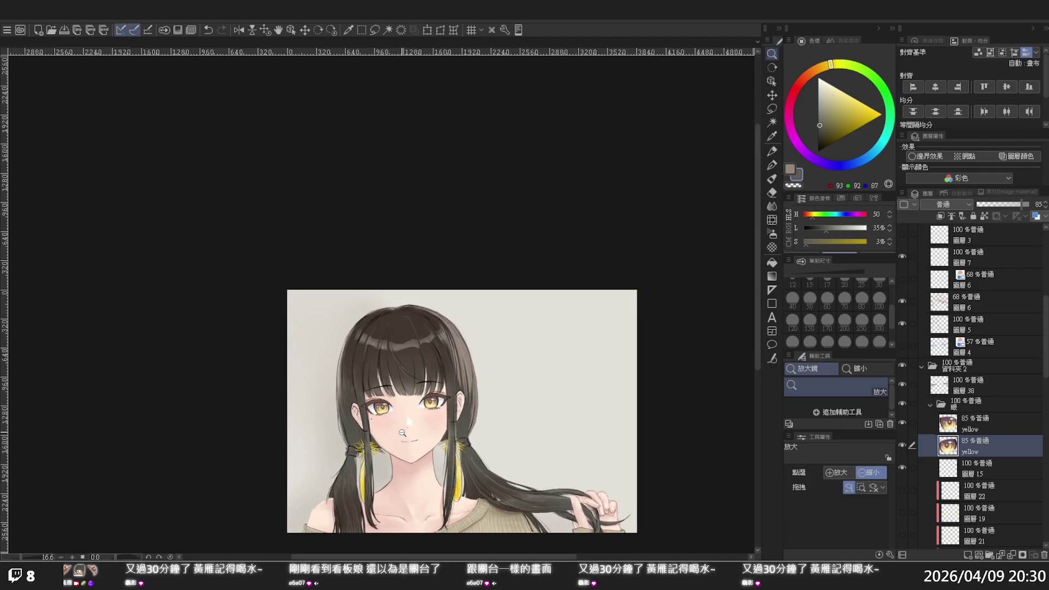
{"action": "scroll", "coordinate": [401, 432], "scroll_direction": "up", "scroll_amount": 1}
{"action": "left_click", "coordinate": [406, 447]}
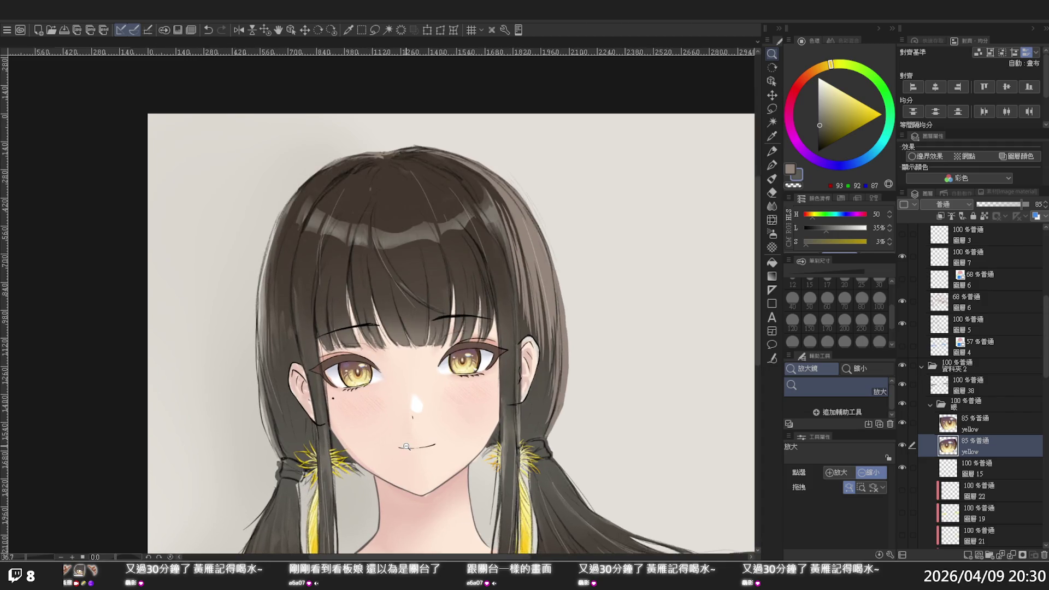
{"action": "left_click", "coordinate": [430, 498]}
{"action": "left_click", "coordinate": [430, 500]}
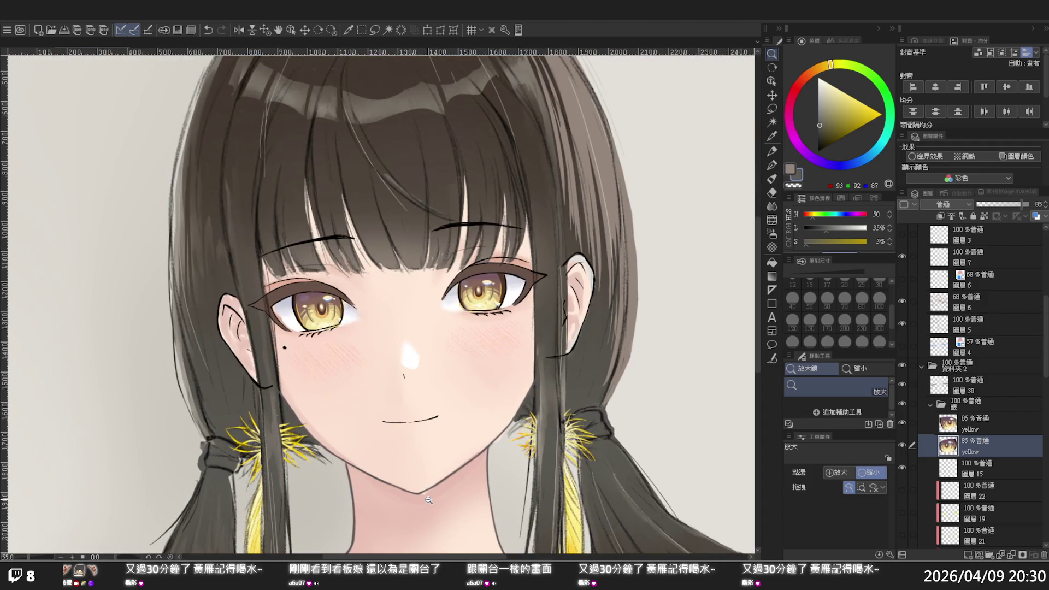
{"action": "scroll", "coordinate": [441, 501], "scroll_direction": "down", "scroll_amount": 2}
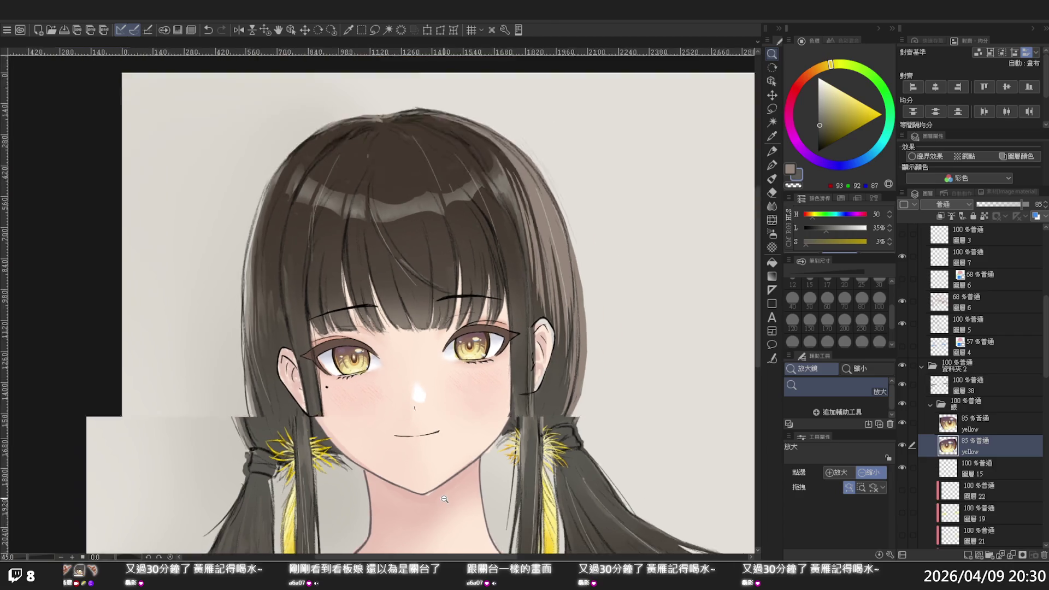
{"action": "left_click_drag", "start_coordinate": [755, 269], "coordinate": [754, 304]}
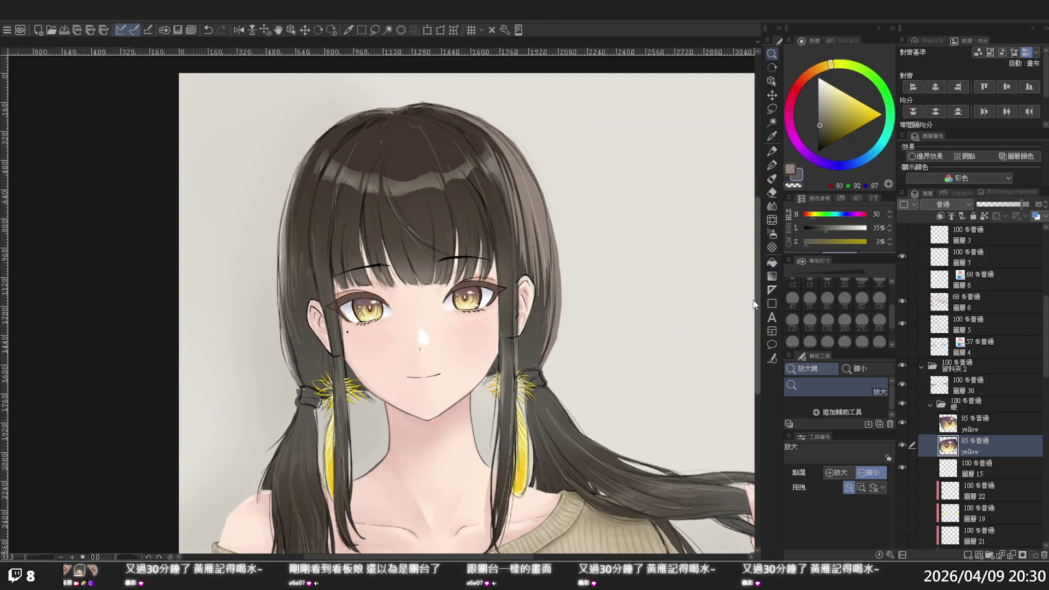
{"action": "scroll", "coordinate": [603, 346], "scroll_direction": "down", "scroll_amount": 1}
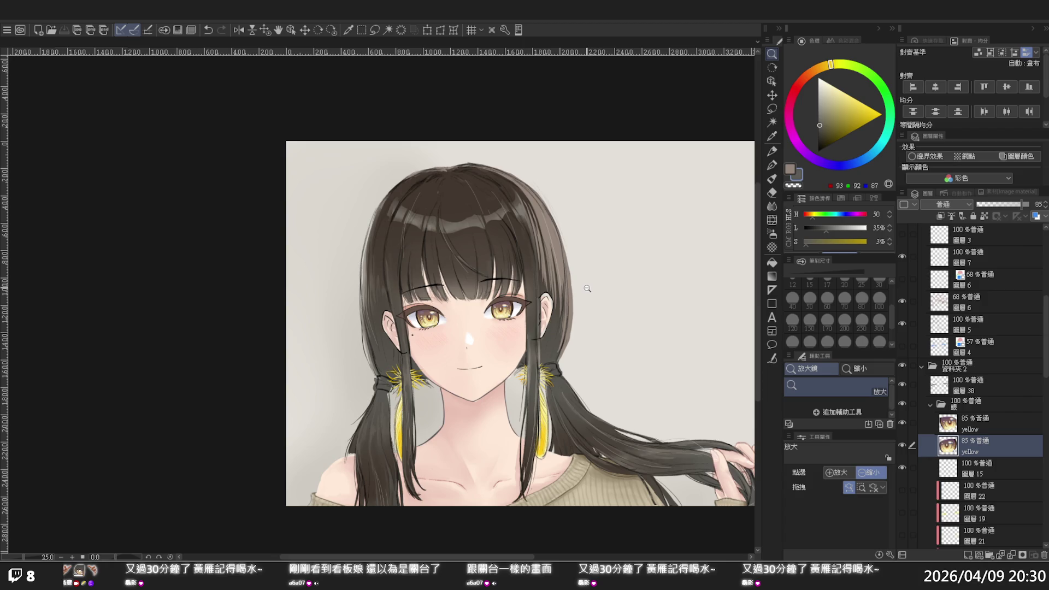
{"action": "scroll", "coordinate": [584, 293], "scroll_direction": "down", "scroll_amount": 1}
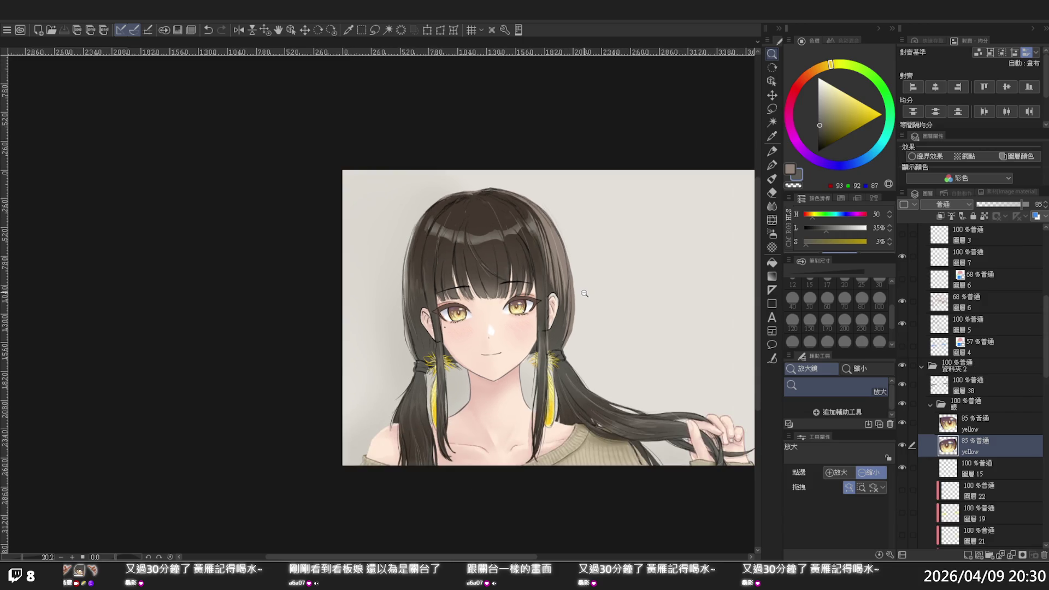
{"action": "scroll", "coordinate": [584, 293], "scroll_direction": "down", "scroll_amount": 1}
{"action": "scroll", "coordinate": [584, 293], "scroll_direction": "down", "scroll_amount": 1}
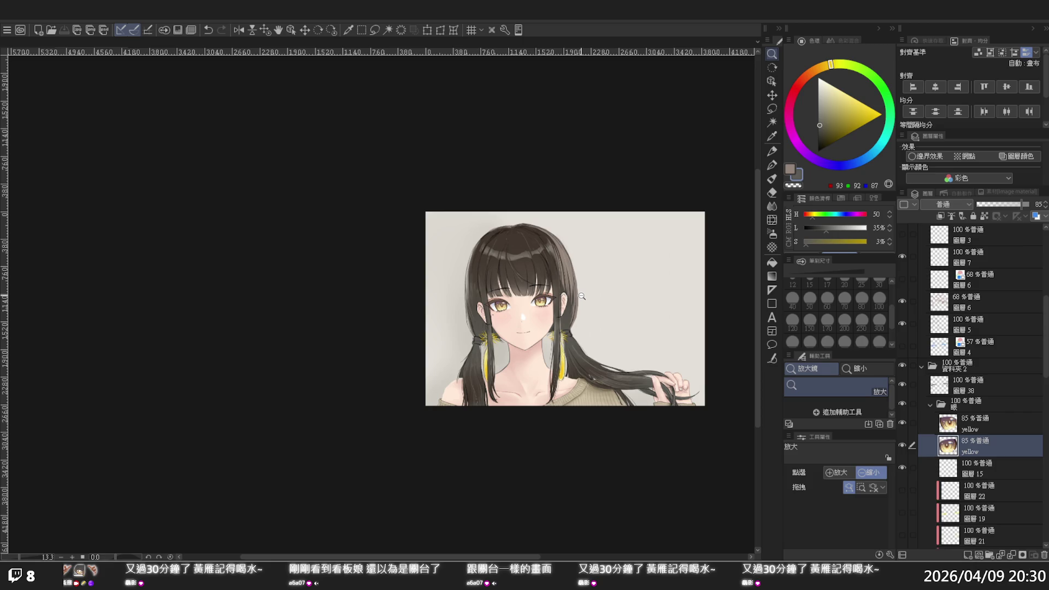
{"action": "left_click", "coordinate": [645, 355]}
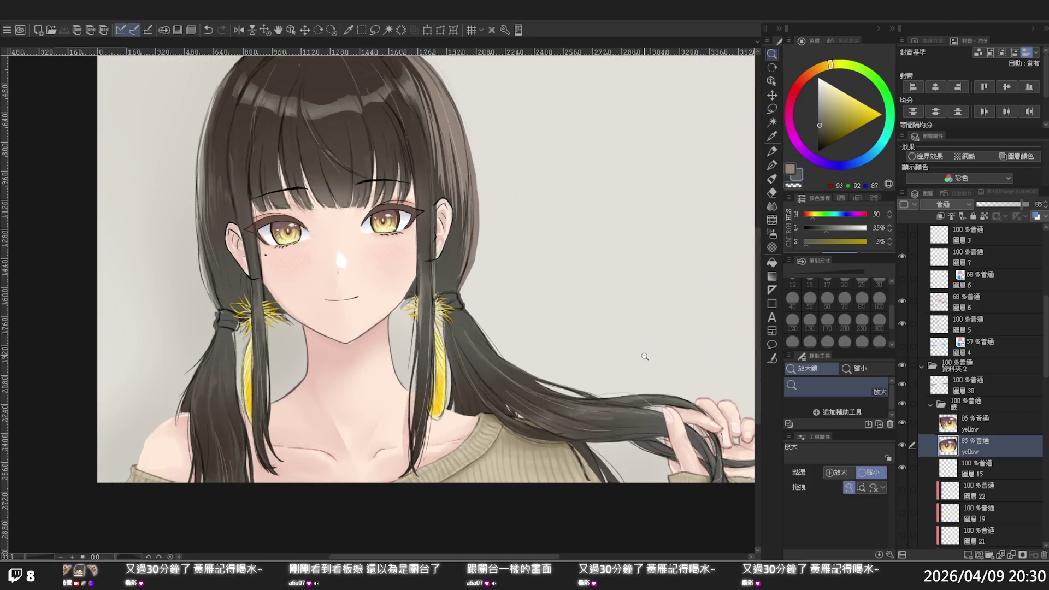
{"action": "left_click", "coordinate": [645, 356]}
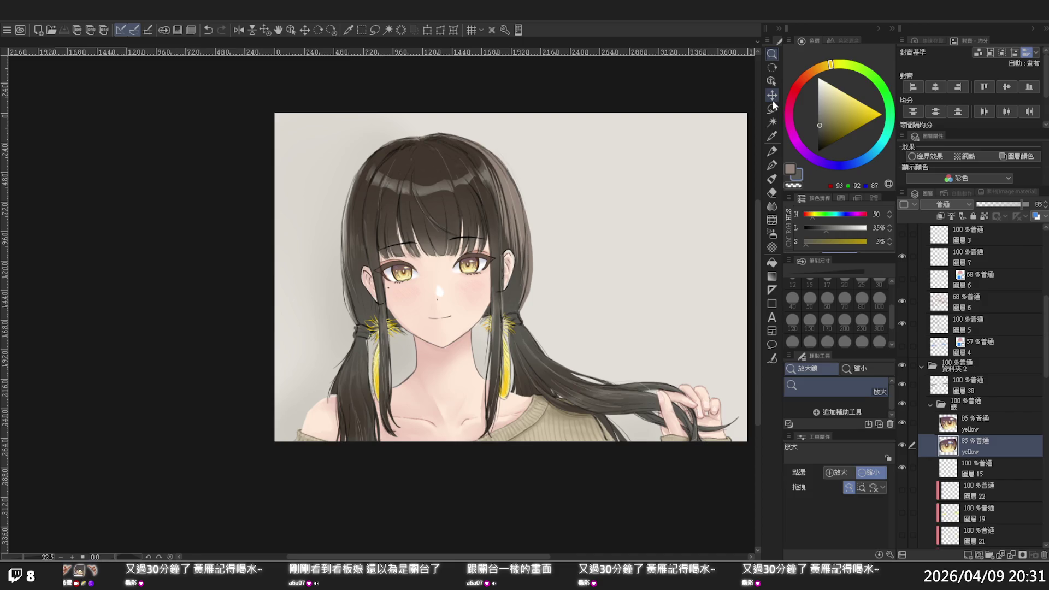
{"action": "left_click", "coordinate": [628, 311]}
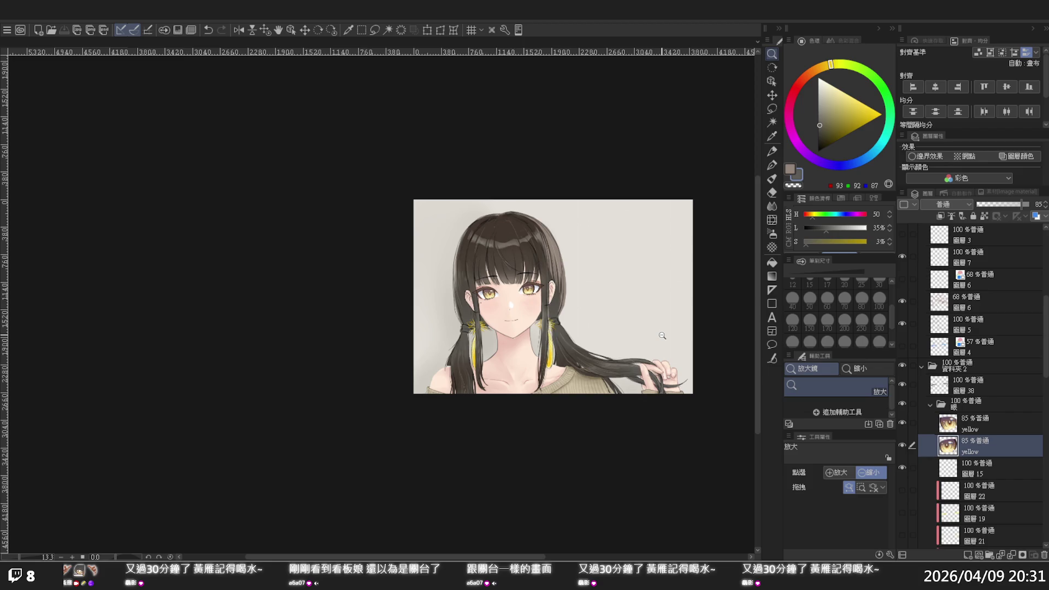
{"action": "scroll", "coordinate": [662, 335], "scroll_direction": "up", "scroll_amount": 5}
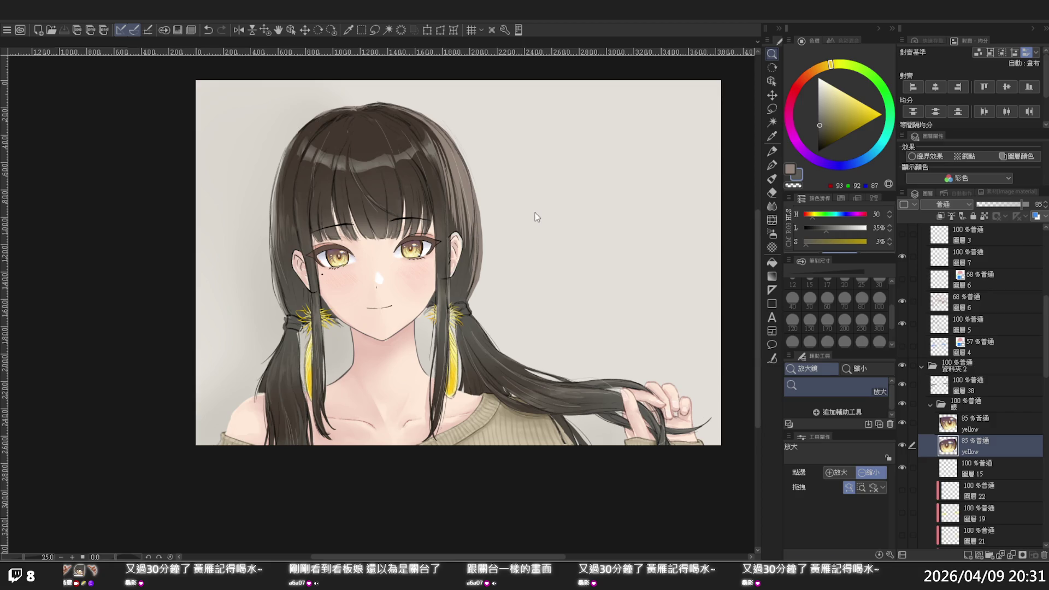
{"action": "key", "text": "ctrl+Tab"}
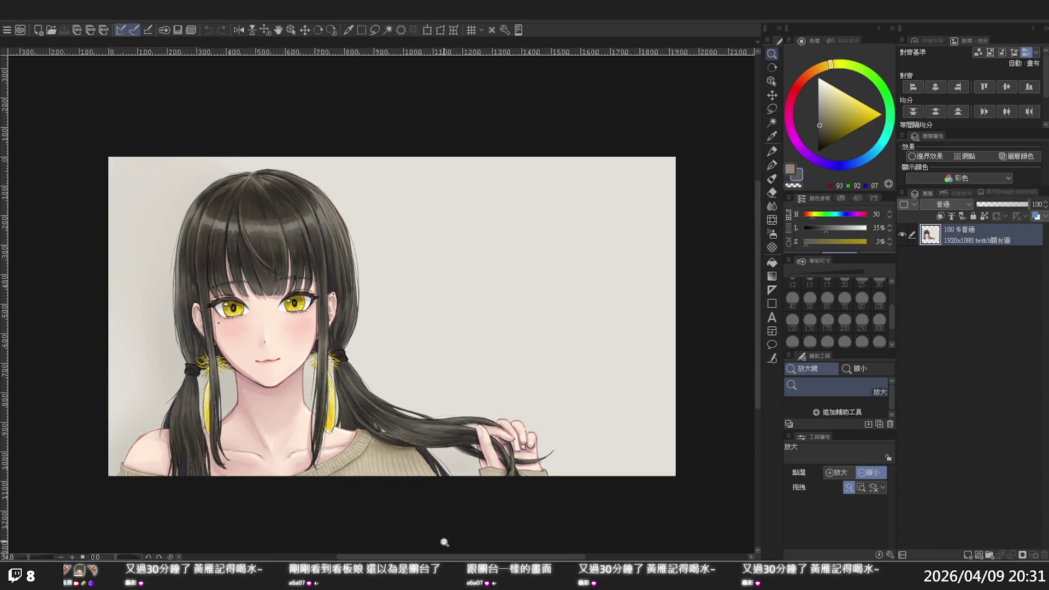
{"action": "key", "text": "ctrl+minus"}
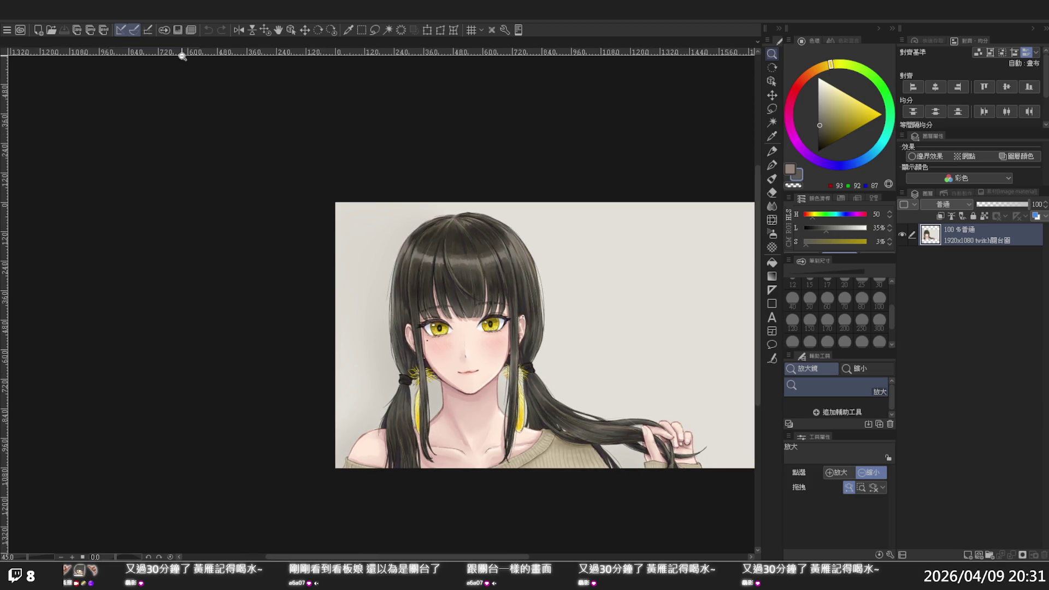
{"action": "key", "text": "ctrl+Tab"}
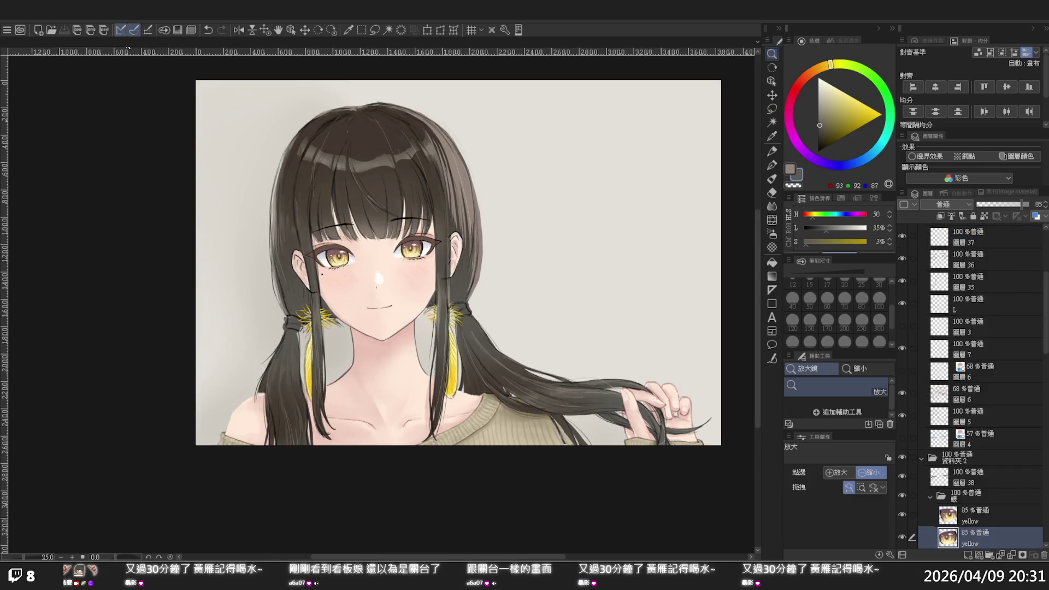
{"action": "key", "text": "ctrl+Tab"}
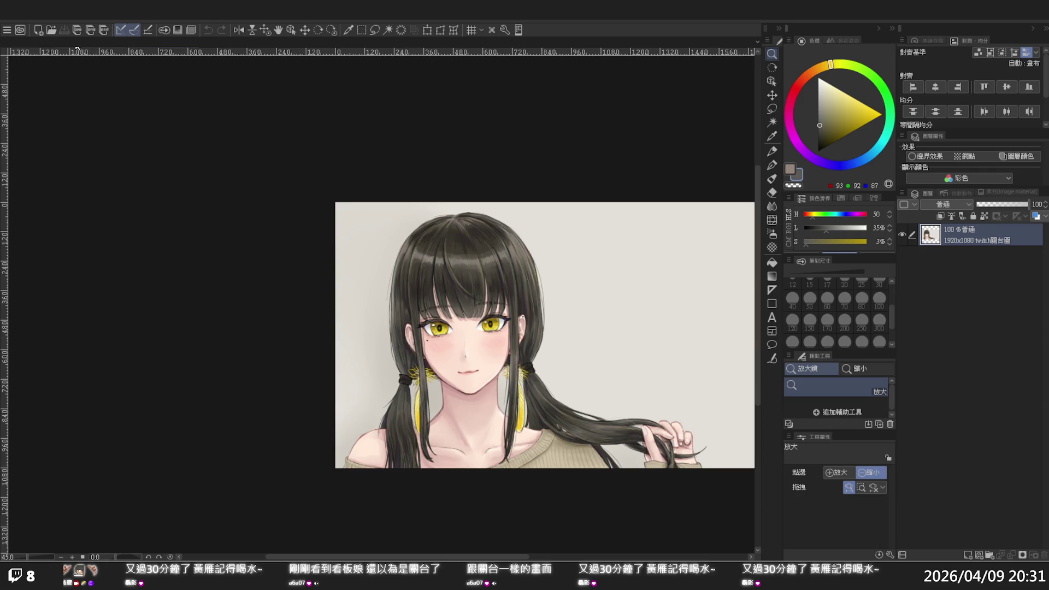
{"action": "key", "text": "ctrl+Tab"}
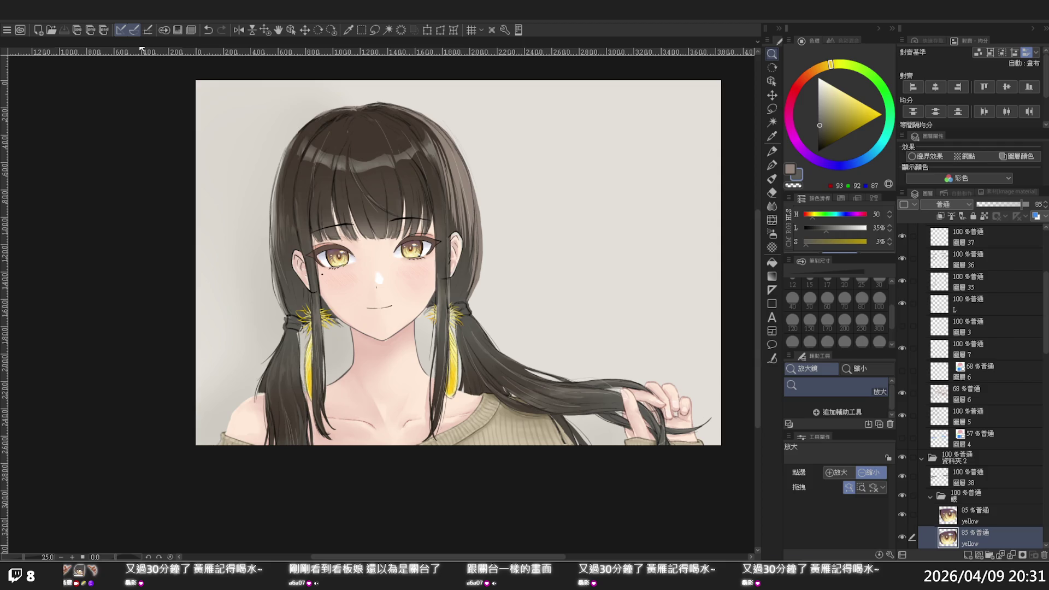
{"action": "key", "text": "ctrl+Tab"}
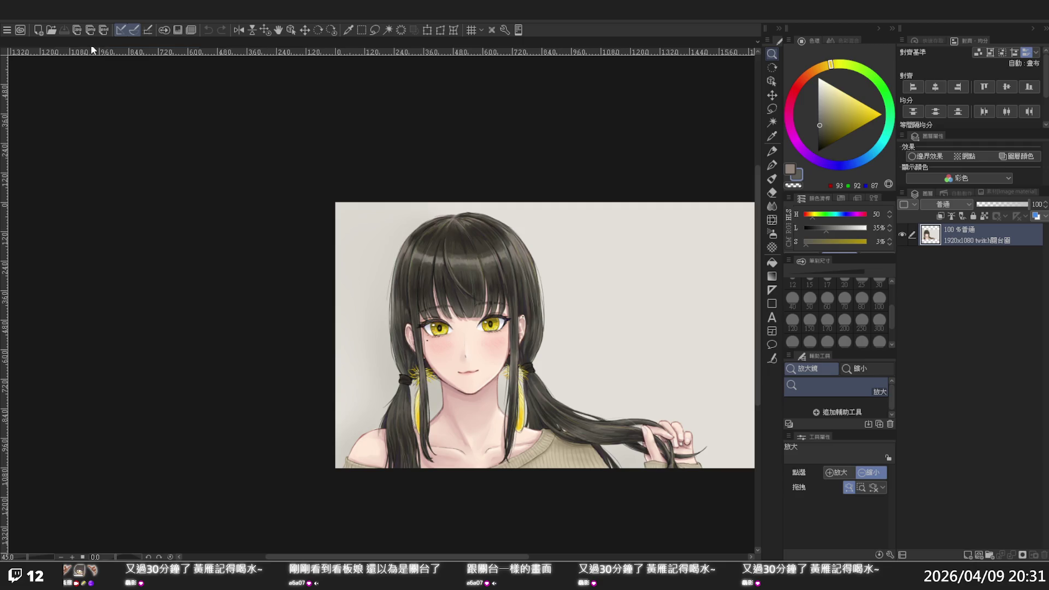
{"action": "key", "text": "ctrl+Tab"}
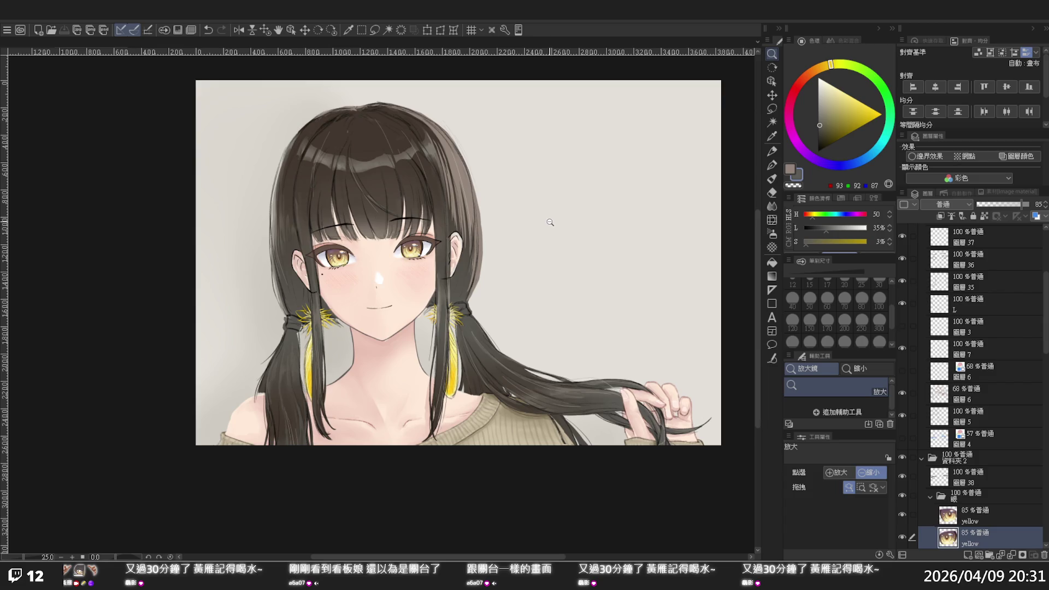
Step: Zoom into the face and switch to the Object tool
{"action": "scroll", "coordinate": [532, 229], "scroll_direction": "down", "scroll_amount": 1}
{"action": "scroll", "coordinate": [480, 214], "scroll_direction": "up", "scroll_amount": 1}
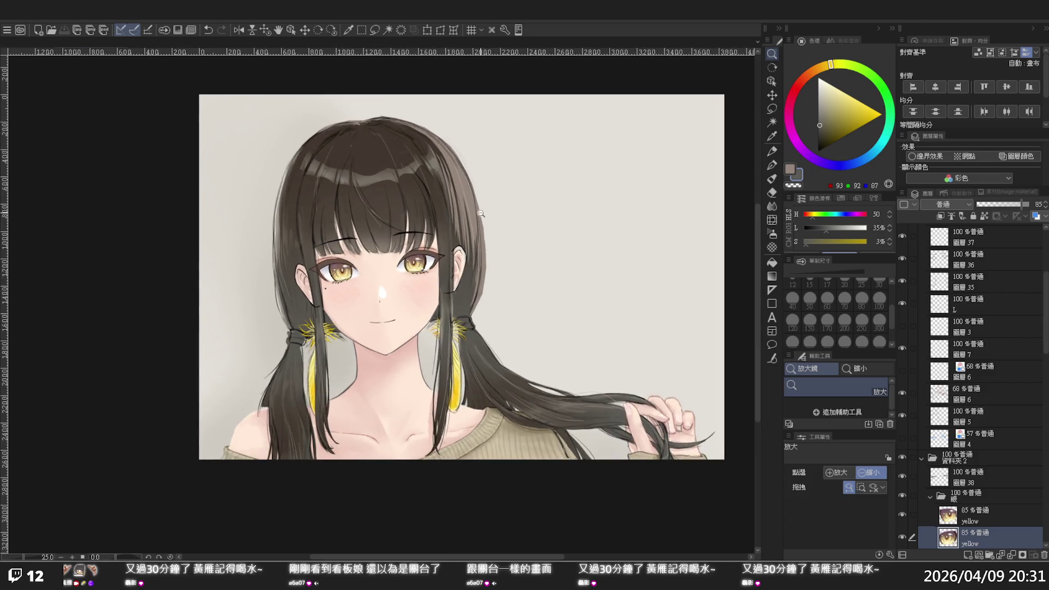
{"action": "scroll", "coordinate": [359, 304], "scroll_direction": "up", "scroll_amount": 1}
{"action": "scroll", "coordinate": [360, 304], "scroll_direction": "up", "scroll_amount": 1}
{"action": "scroll", "coordinate": [359, 304], "scroll_direction": "up", "scroll_amount": 1}
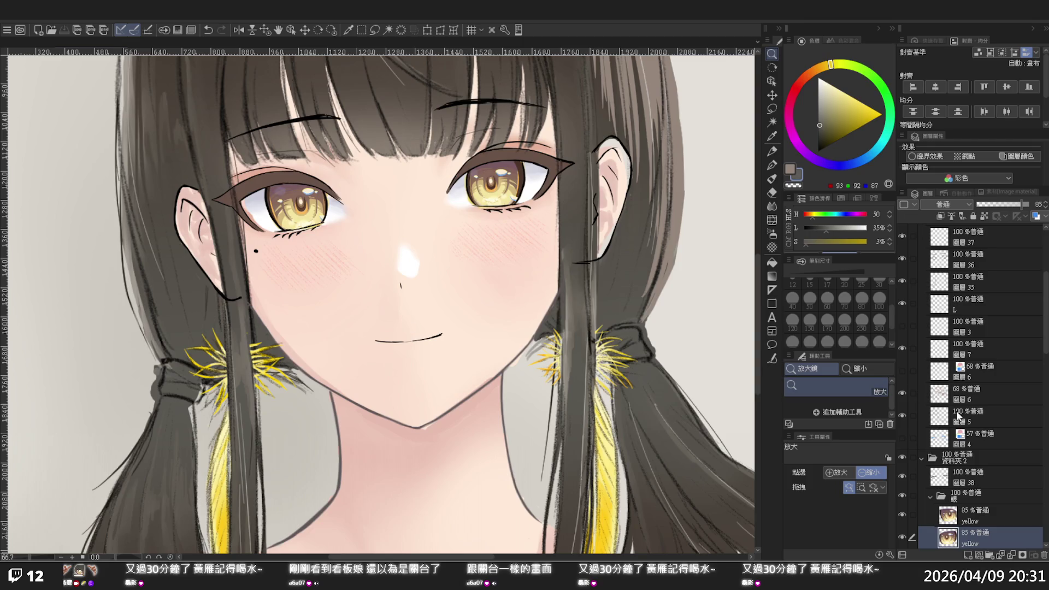
{"action": "scroll", "coordinate": [836, 328], "scroll_direction": "down", "scroll_amount": 1}
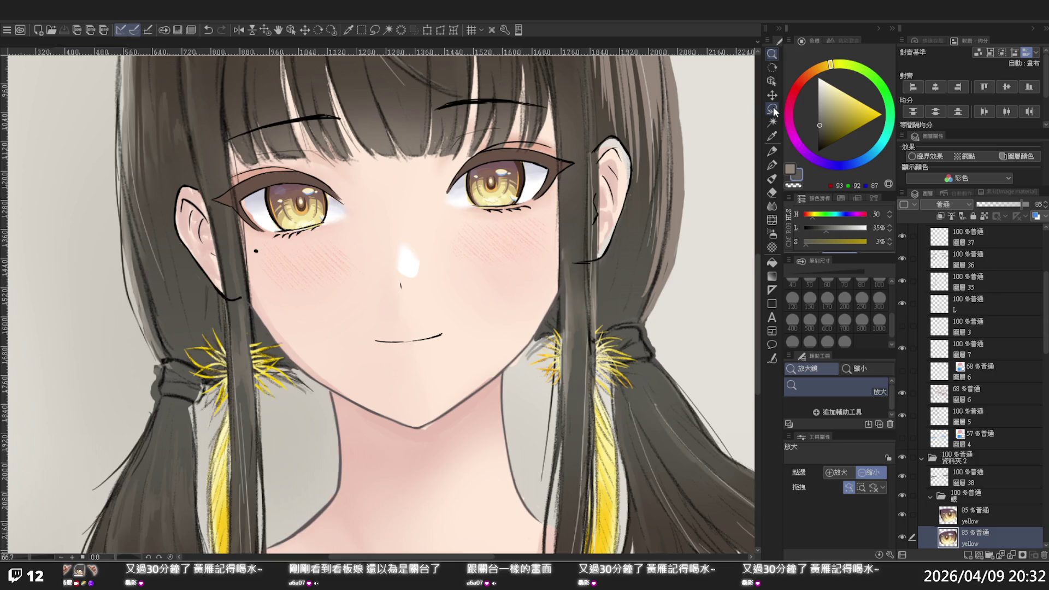
{"action": "left_click", "coordinate": [773, 82]}
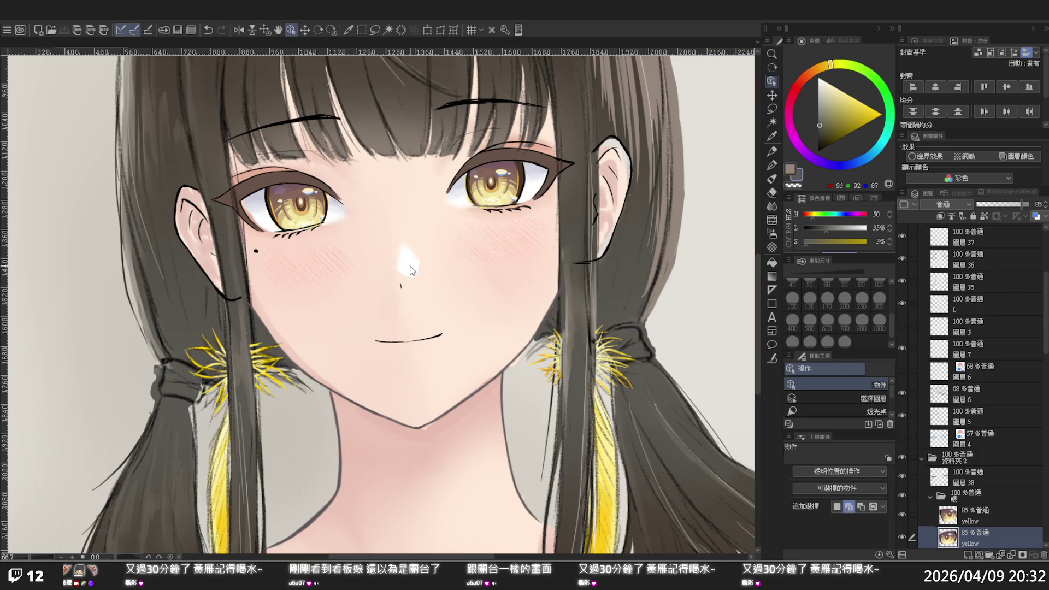
Step: Select 圖層 40 in the 膚 folder of the Layer palette
{"action": "scroll", "coordinate": [975, 469], "scroll_direction": "down", "scroll_amount": 4}
{"action": "scroll", "coordinate": [974, 469], "scroll_direction": "down", "scroll_amount": 5}
{"action": "scroll", "coordinate": [975, 468], "scroll_direction": "down", "scroll_amount": 10}
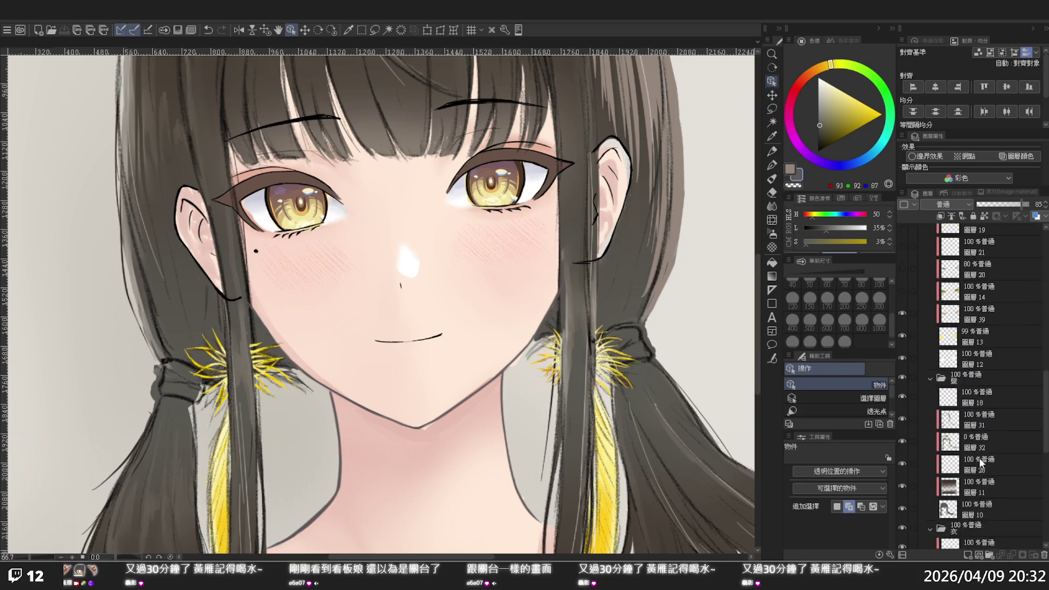
{"action": "left_click", "coordinate": [910, 444]}
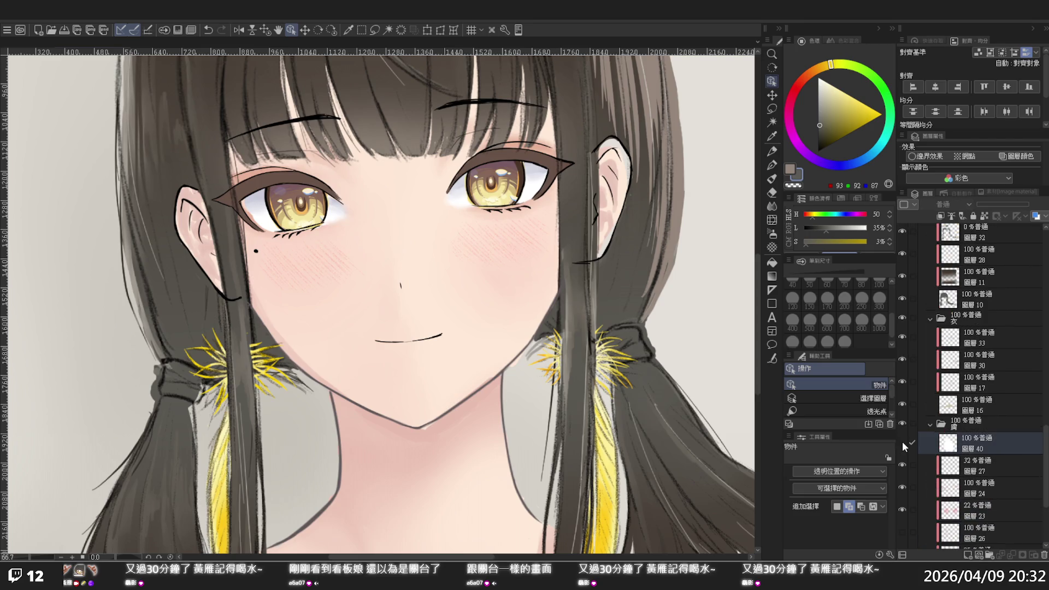
{"action": "scroll", "coordinate": [449, 340], "scroll_direction": "up", "scroll_amount": 1}
{"action": "scroll", "coordinate": [449, 340], "scroll_direction": "up", "scroll_amount": 1}
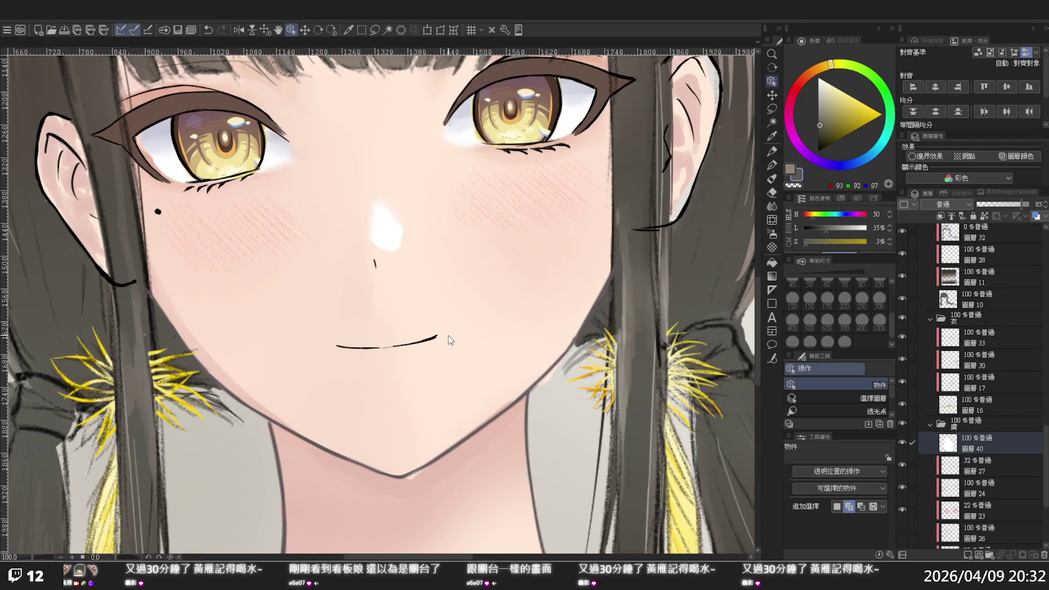
Step: Try white pen strokes under the mouth line, undoing the unwanted ones
{"action": "left_click_drag", "start_coordinate": [824, 100], "coordinate": [813, 60]}
{"action": "key", "text": "p"}
{"action": "left_click", "coordinate": [398, 346], "text": "alt"}
{"action": "left_click_drag", "start_coordinate": [402, 349], "coordinate": [412, 348]}
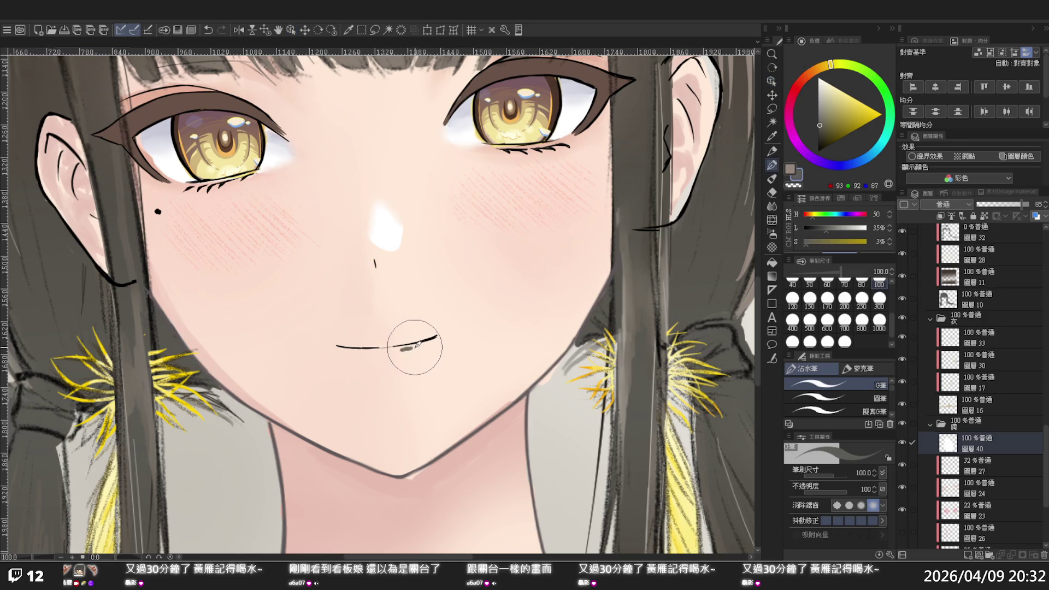
{"action": "key", "text": "ctrl+z"}
{"action": "left_click", "coordinate": [818, 78]}
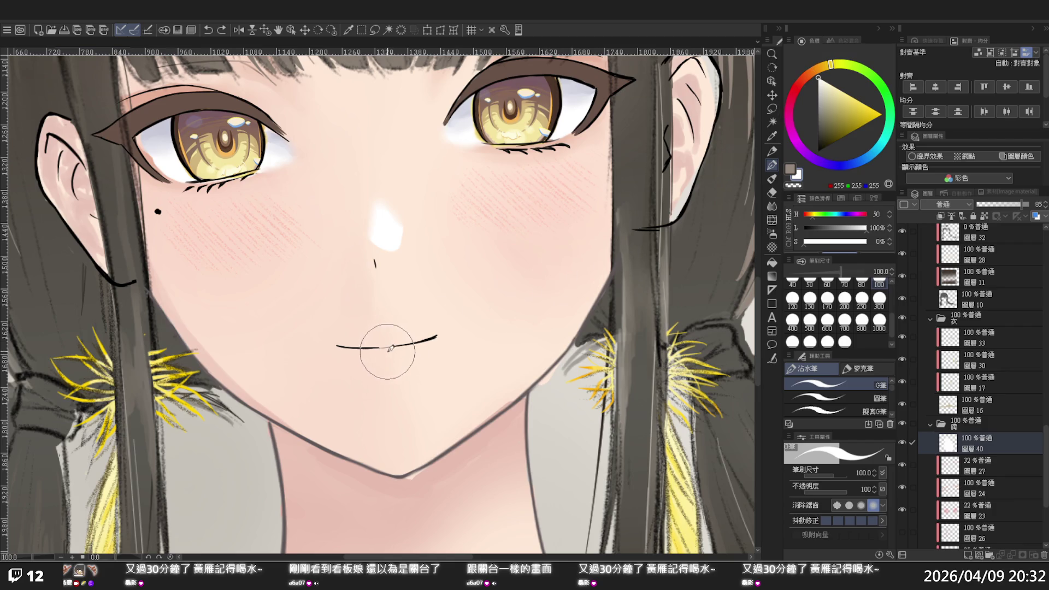
{"action": "left_click_drag", "start_coordinate": [390, 348], "coordinate": [400, 346]}
{"action": "key", "text": "ctrl+z"}
Step: Set the brush size to 30 and paint pale colour over the mouth line's right part
{"action": "left_click", "coordinate": [844, 282]}
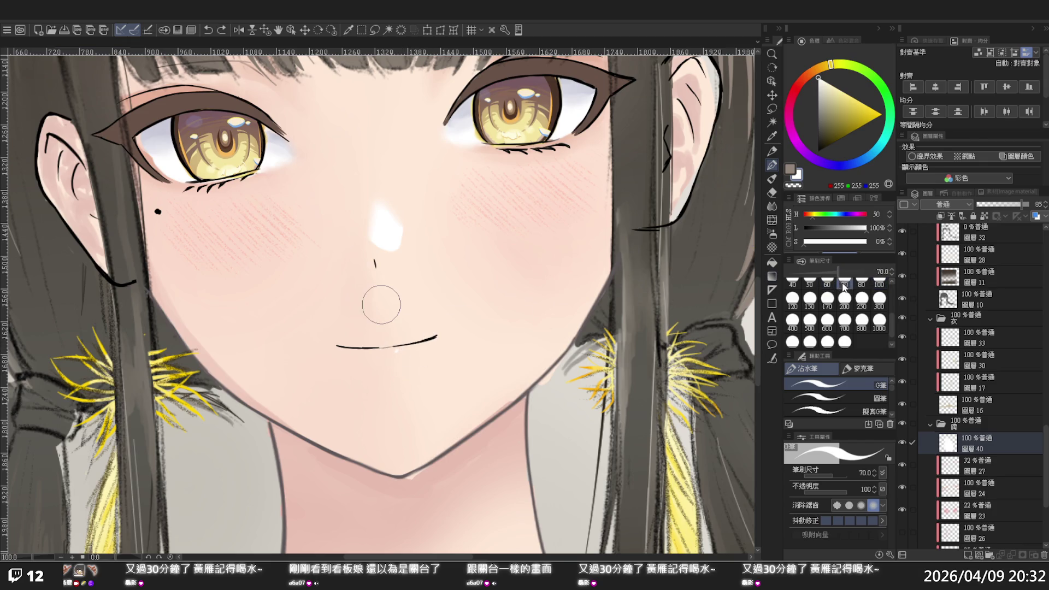
{"action": "left_click", "coordinate": [892, 279]}
{"action": "left_click", "coordinate": [879, 282]}
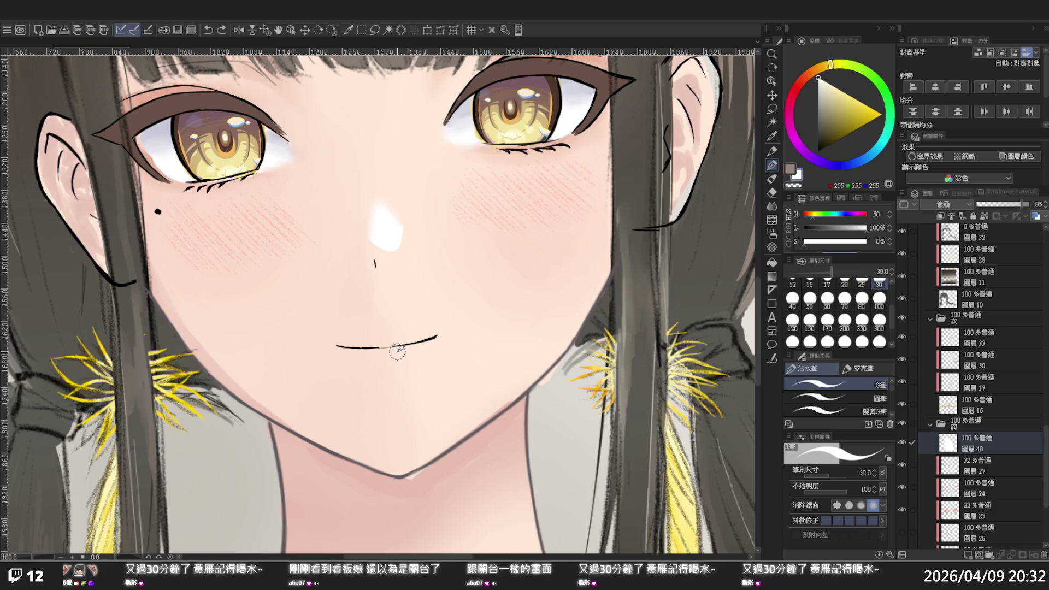
{"action": "left_click_drag", "start_coordinate": [397, 351], "coordinate": [407, 350]}
Step: Toggle 圖層 23's cheek blush and 圖層 24's eye shading to check their contents
{"action": "left_click_drag", "start_coordinate": [1044, 431], "coordinate": [1046, 480]}
{"action": "left_click", "coordinate": [977, 378]}
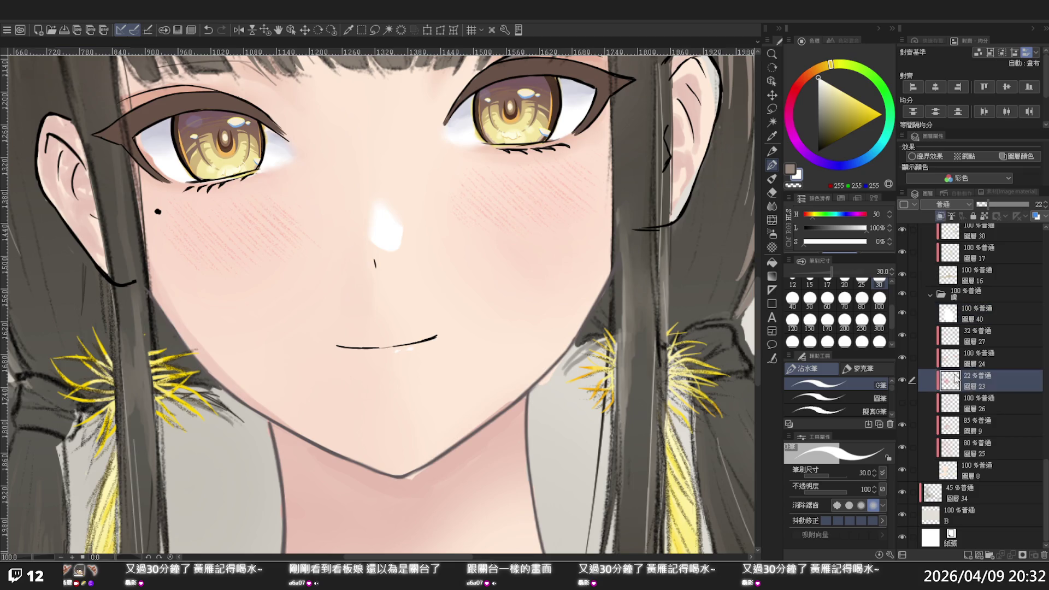
{"action": "left_click", "coordinate": [901, 379]}
{"action": "left_click", "coordinate": [901, 380]}
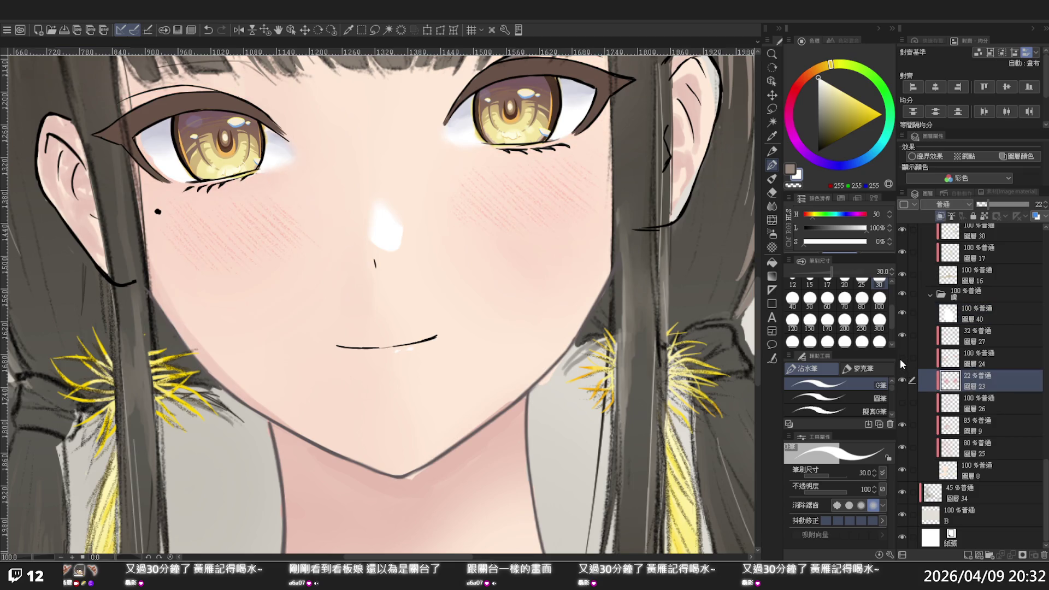
{"action": "left_click", "coordinate": [902, 357]}
{"action": "left_click", "coordinate": [901, 358]}
{"action": "left_click", "coordinate": [902, 357]}
Step: On 圖層 24, sample the pink skin tone and try a lower-lip stroke, then undo it
{"action": "left_click", "coordinate": [974, 353]}
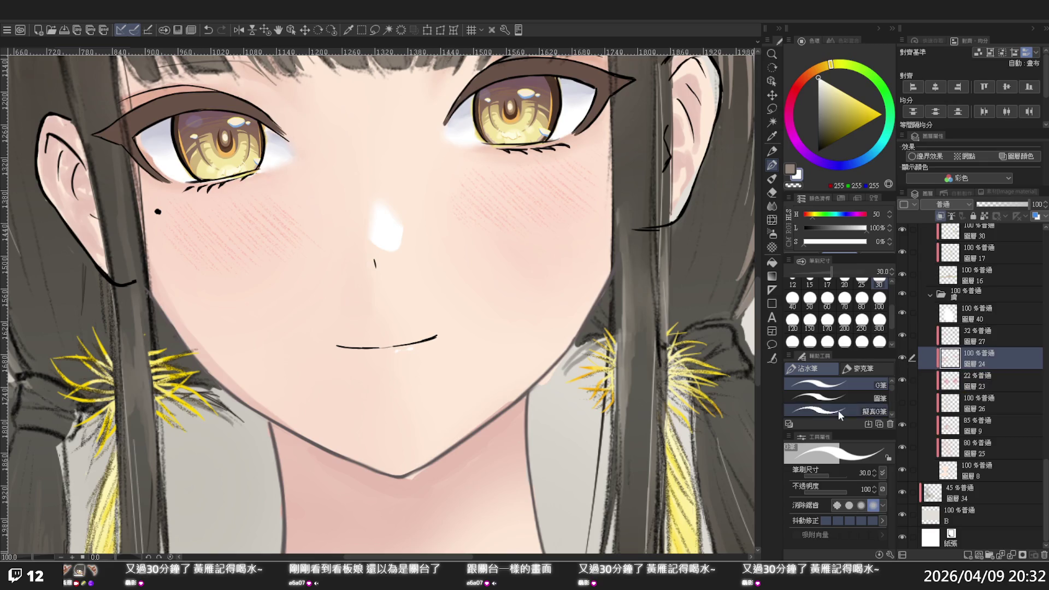
{"action": "left_click", "coordinate": [85, 342], "text": "alt"}
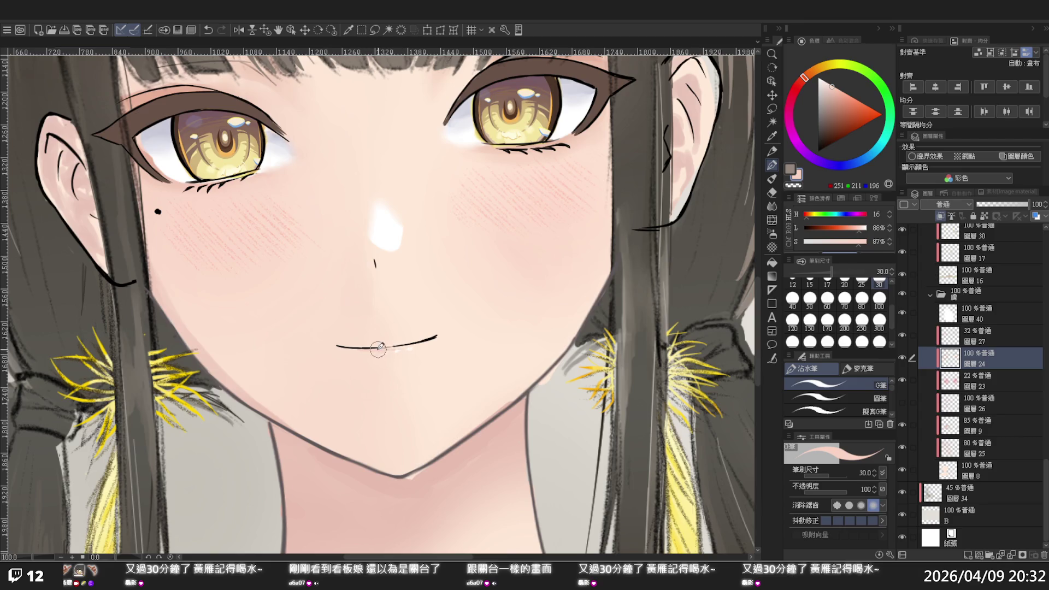
{"action": "mouse_move", "coordinate": [378, 348]}
{"action": "left_mouse_down"}
{"action": "mouse_move", "coordinate": [404, 345]}
{"action": "mouse_move", "coordinate": [362, 350]}
{"action": "left_mouse_up"}
{"action": "key", "text": "ctrl+z"}
Step: Delete eye-folder layers 22, 19, 21, 20 and 14 together
{"action": "scroll", "coordinate": [829, 309], "scroll_direction": "down", "scroll_amount": 2}
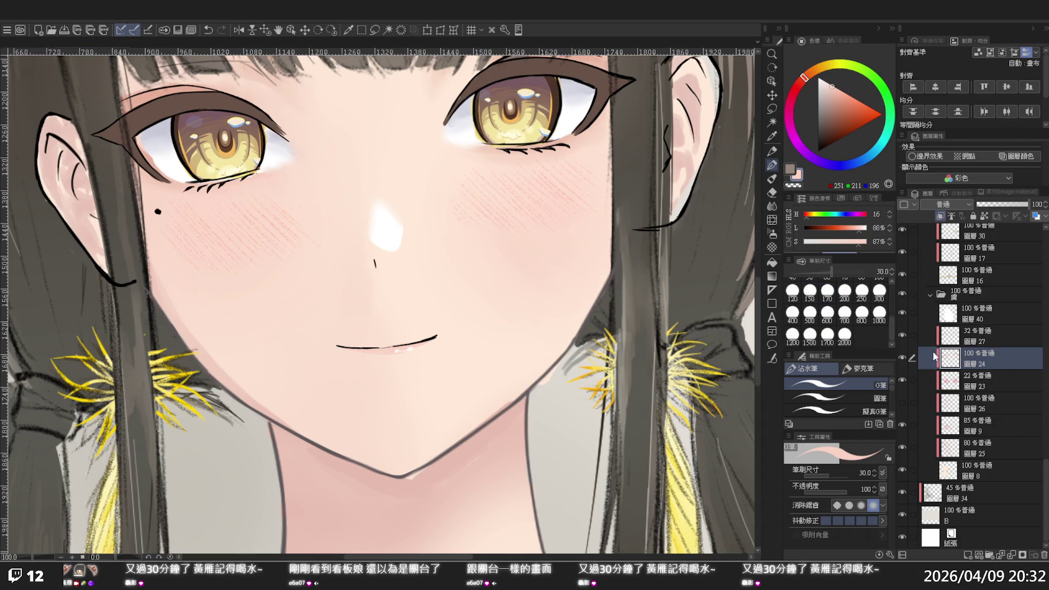
{"action": "scroll", "coordinate": [964, 330], "scroll_direction": "up", "scroll_amount": 3}
{"action": "scroll", "coordinate": [964, 331], "scroll_direction": "up", "scroll_amount": 4}
{"action": "scroll", "coordinate": [963, 331], "scroll_direction": "up", "scroll_amount": 3}
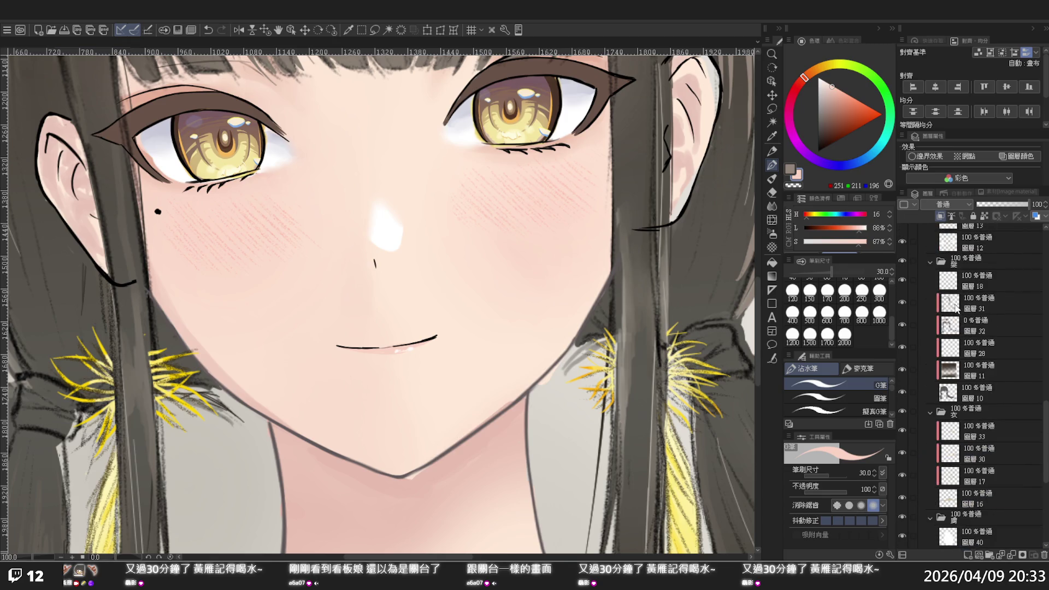
{"action": "scroll", "coordinate": [960, 293], "scroll_direction": "up", "scroll_amount": 2}
{"action": "scroll", "coordinate": [960, 294], "scroll_direction": "up", "scroll_amount": 3}
{"action": "scroll", "coordinate": [960, 293], "scroll_direction": "up", "scroll_amount": 3}
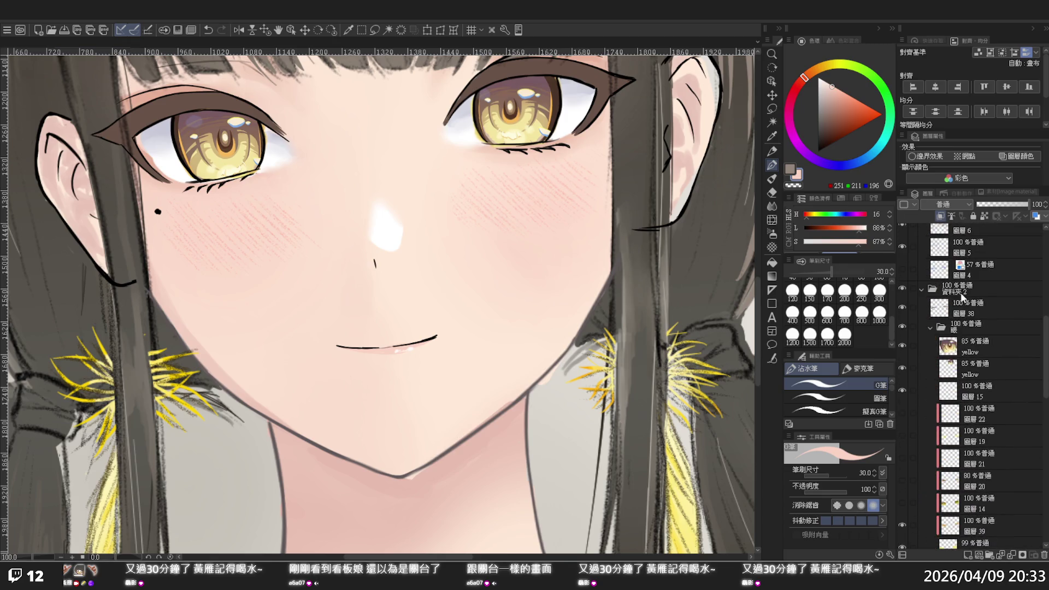
{"action": "scroll", "coordinate": [960, 293], "scroll_direction": "down", "scroll_amount": 2}
{"action": "scroll", "coordinate": [967, 355], "scroll_direction": "down", "scroll_amount": 2}
{"action": "left_click", "coordinate": [975, 434]}
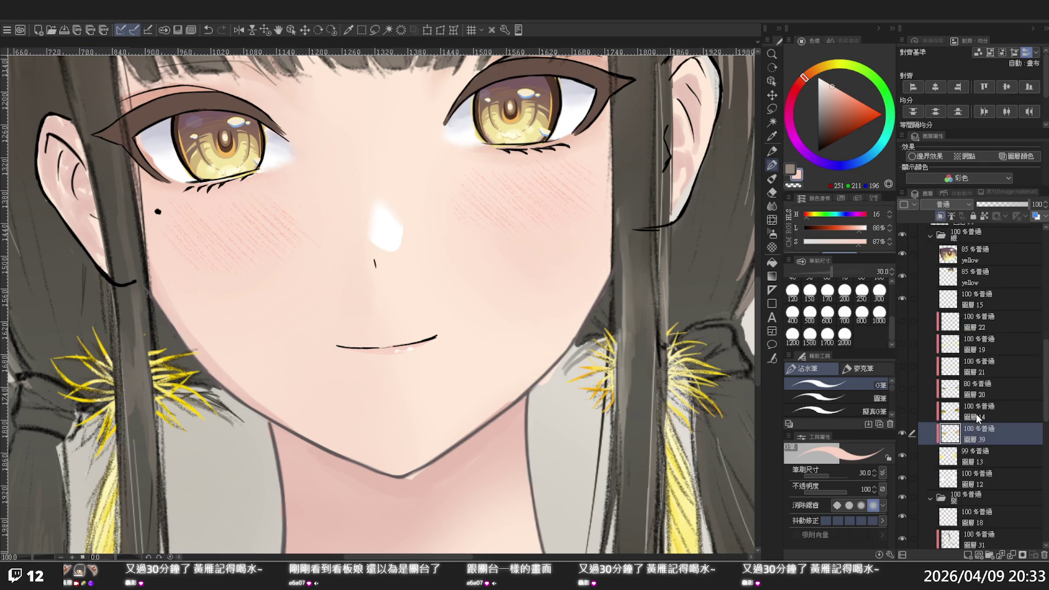
{"action": "left_click", "coordinate": [977, 412]}
{"action": "left_click", "coordinate": [978, 326], "text": "shift"}
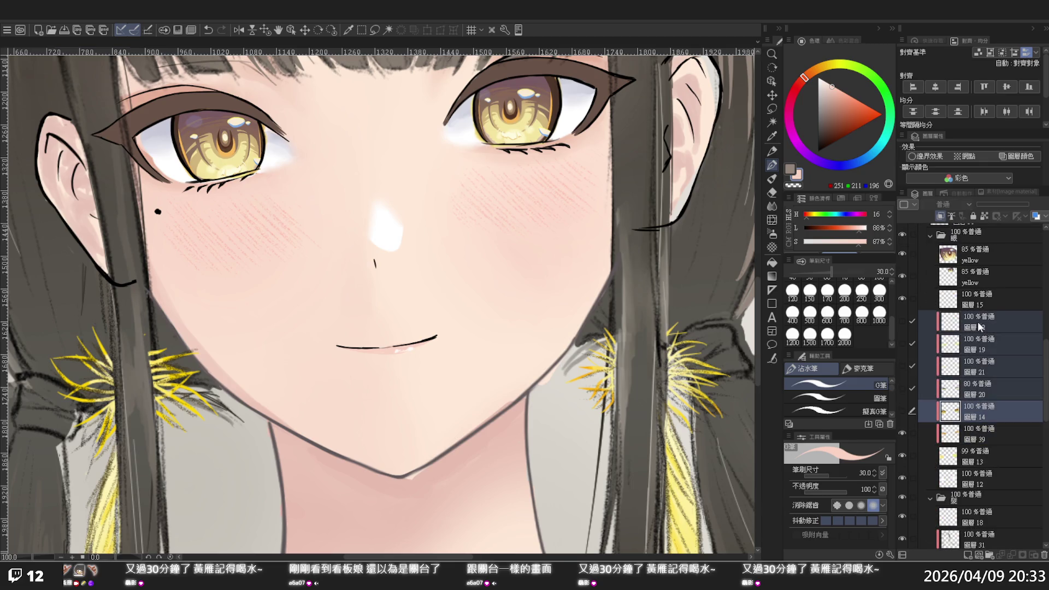
{"action": "key", "text": "Delete"}
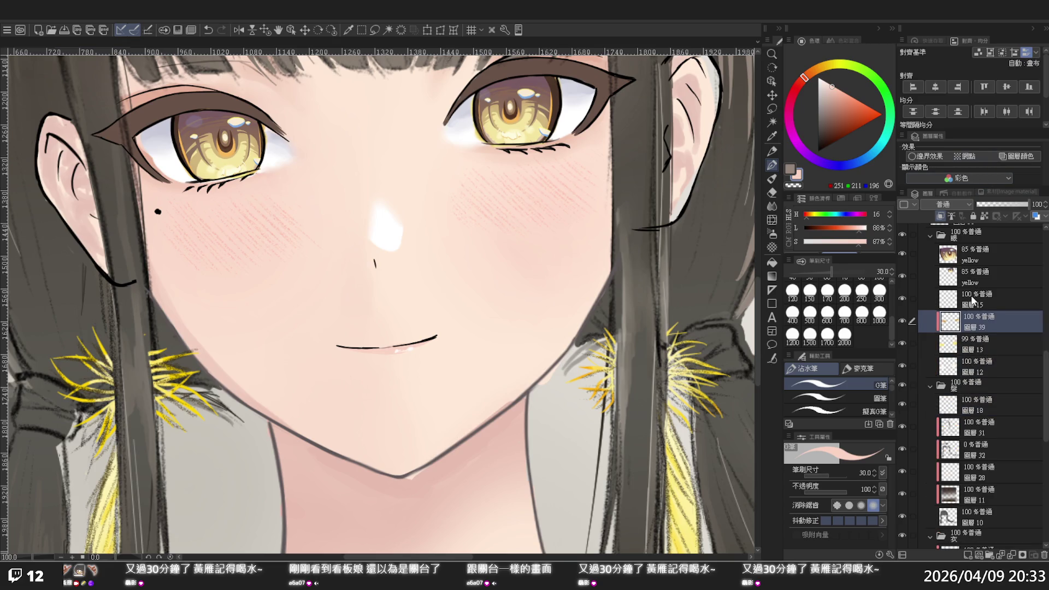
Step: Delete layer 15 and select layer 13
{"action": "left_click", "coordinate": [971, 297]}
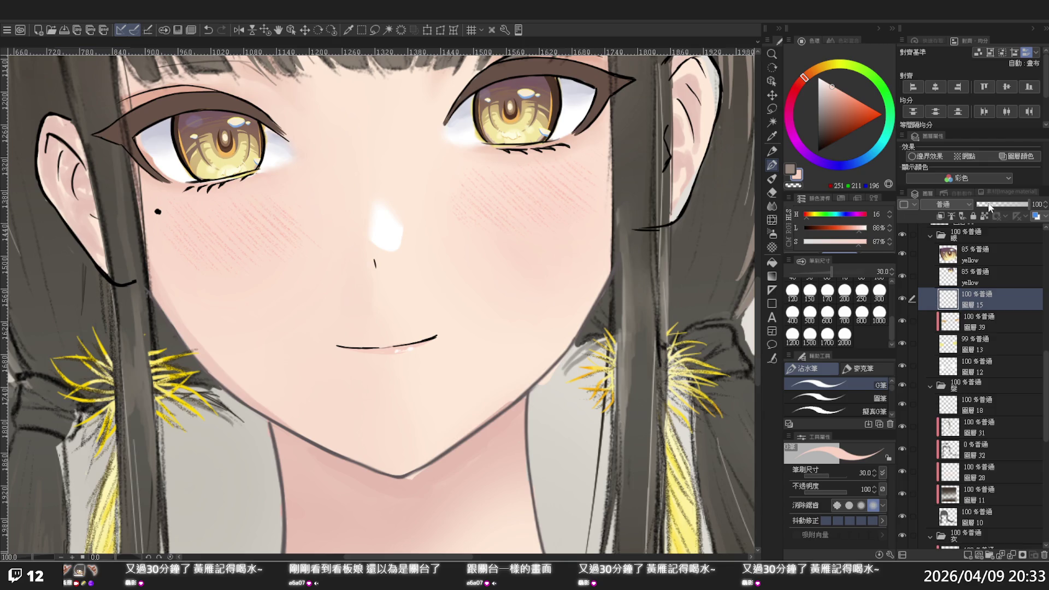
{"action": "key", "text": "Delete"}
{"action": "scroll", "coordinate": [968, 230], "scroll_direction": "down", "scroll_amount": 1}
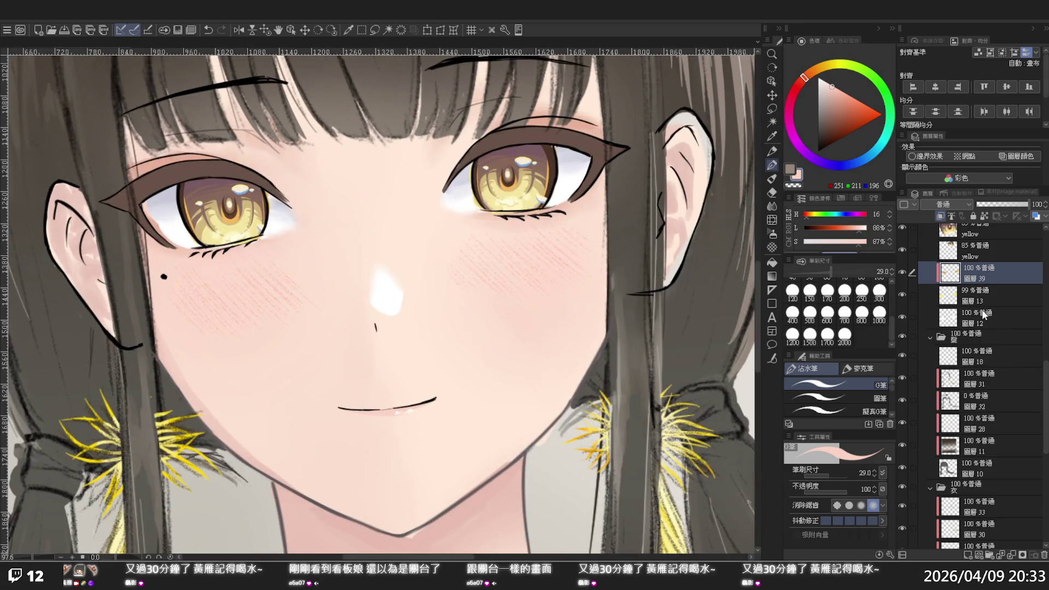
{"action": "left_click", "coordinate": [939, 320]}
{"action": "left_click", "coordinate": [904, 295]}
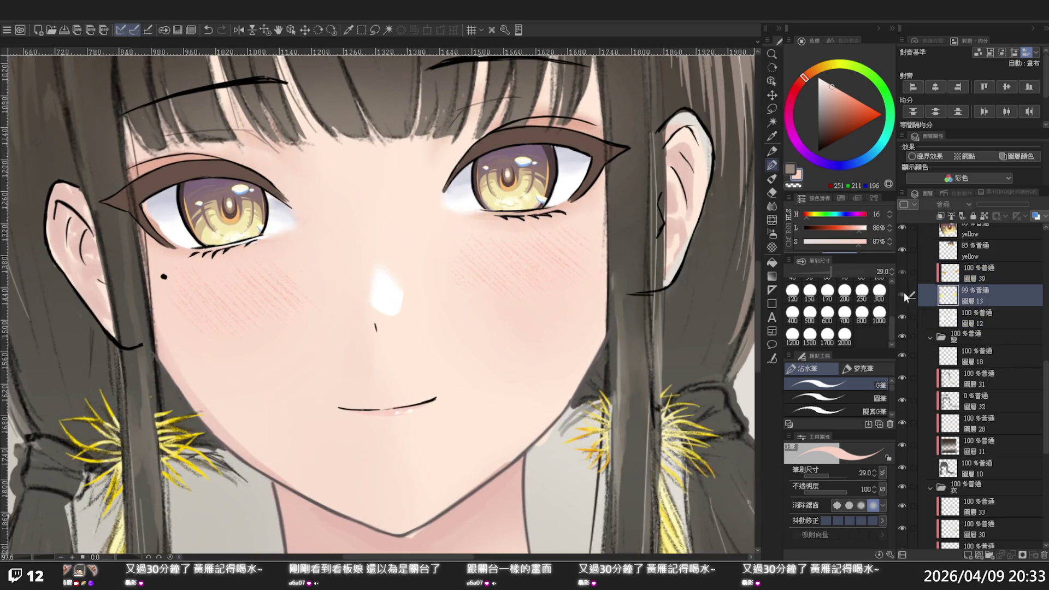
{"action": "scroll", "coordinate": [484, 147], "scroll_direction": "up", "scroll_amount": 3}
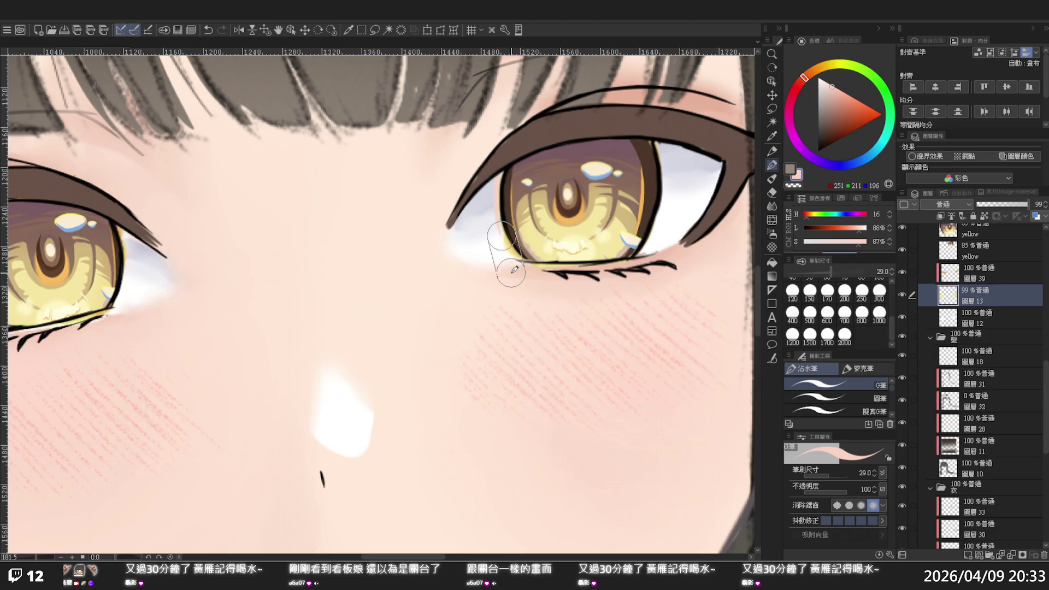
Step: Select layer 12 holding the eye whites and toggle its visibility to check them
{"action": "key", "text": "x"}
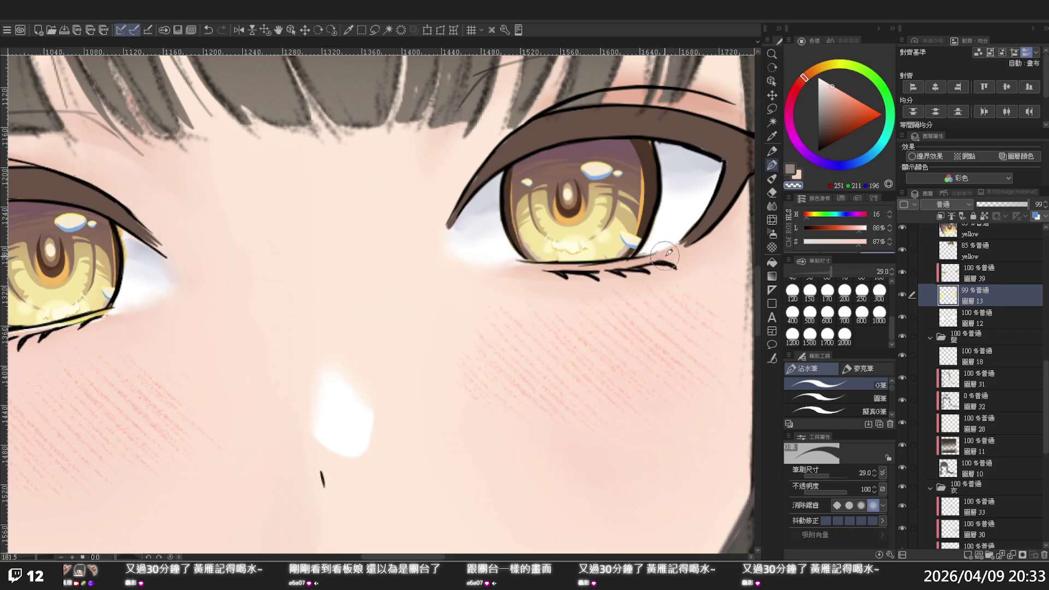
{"action": "scroll", "coordinate": [601, 235], "scroll_direction": "left", "scroll_amount": 5}
{"action": "scroll", "coordinate": [496, 218], "scroll_direction": "left", "scroll_amount": 5}
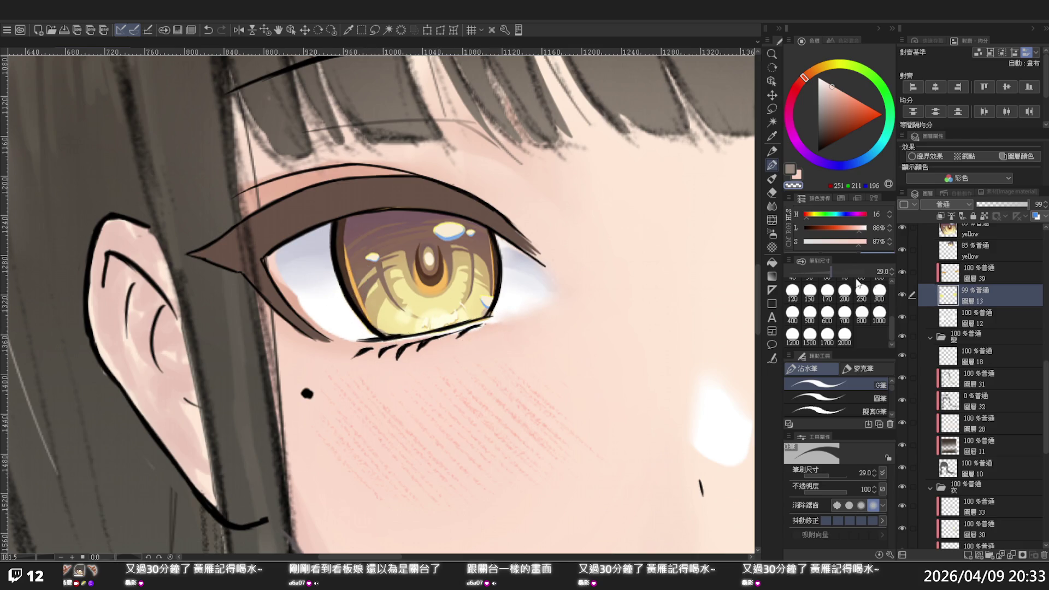
{"action": "left_click", "coordinate": [910, 313]}
{"action": "left_click", "coordinate": [902, 317]}
{"action": "left_click", "coordinate": [902, 317]}
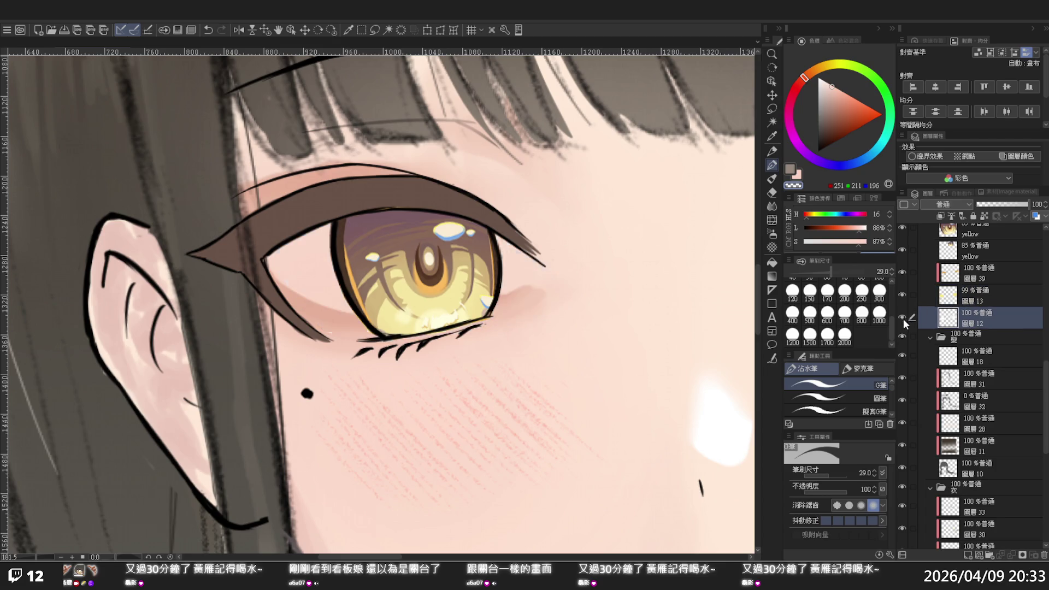
Step: Eyedrop the eye white and repaint the inner eye corner with the G-pen
{"action": "left_click", "coordinate": [775, 142]}
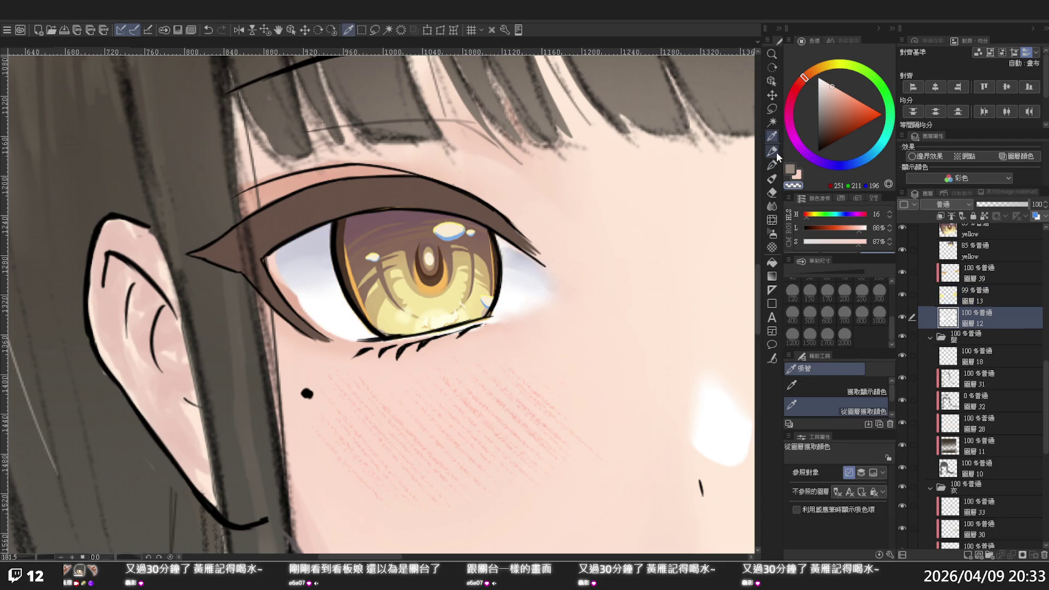
{"action": "left_click", "coordinate": [346, 315]}
{"action": "key", "text": "p"}
{"action": "mouse_move", "coordinate": [297, 301]}
{"action": "left_mouse_down"}
{"action": "mouse_move", "coordinate": [264, 257]}
{"action": "mouse_move", "coordinate": [339, 322]}
{"action": "left_mouse_up"}
{"action": "mouse_move", "coordinate": [273, 248]}
{"action": "left_mouse_down"}
{"action": "mouse_move", "coordinate": [305, 295]}
{"action": "mouse_move", "coordinate": [262, 249]}
{"action": "left_mouse_up"}
{"action": "mouse_move", "coordinate": [300, 300]}
{"action": "left_mouse_down"}
{"action": "mouse_move", "coordinate": [265, 254]}
{"action": "mouse_move", "coordinate": [325, 328]}
{"action": "left_mouse_up"}
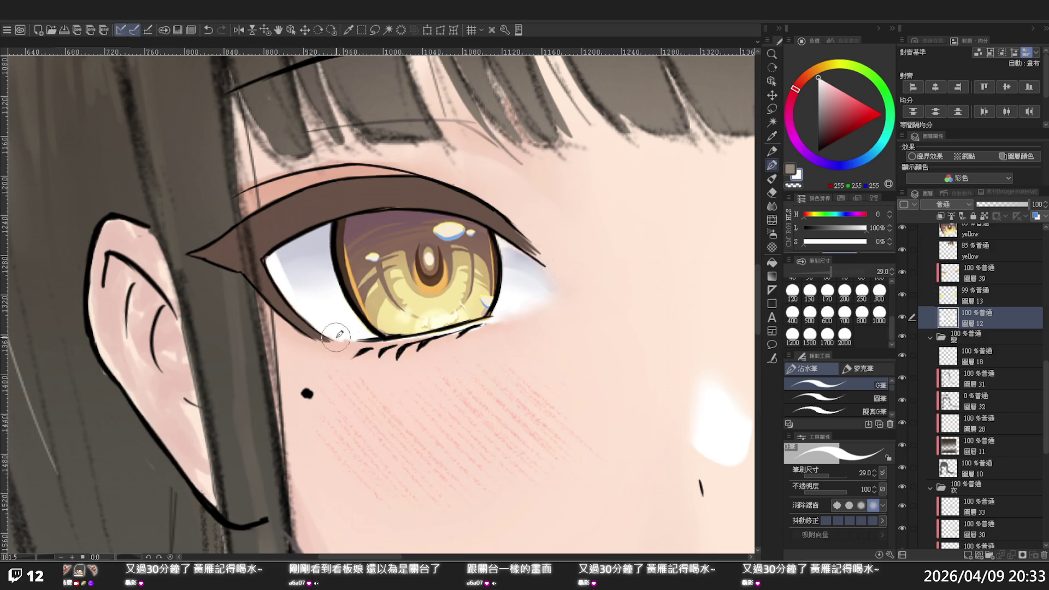
Step: Touch up the lower eyelid from under the iris to the outer corner
{"action": "left_click_drag", "start_coordinate": [415, 336], "coordinate": [492, 327]}
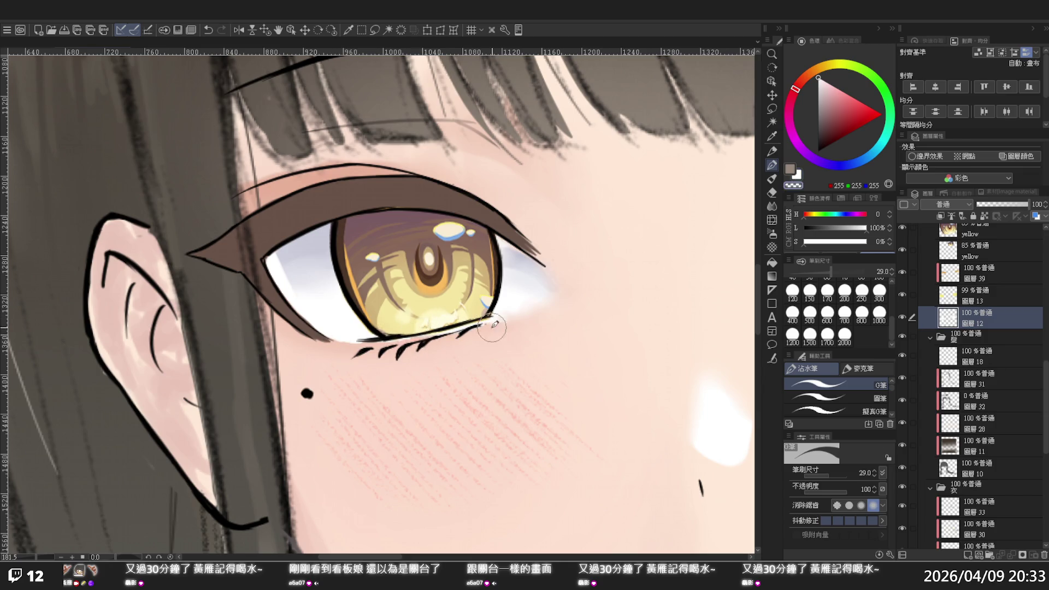
{"action": "left_click_drag", "start_coordinate": [426, 336], "coordinate": [531, 309]}
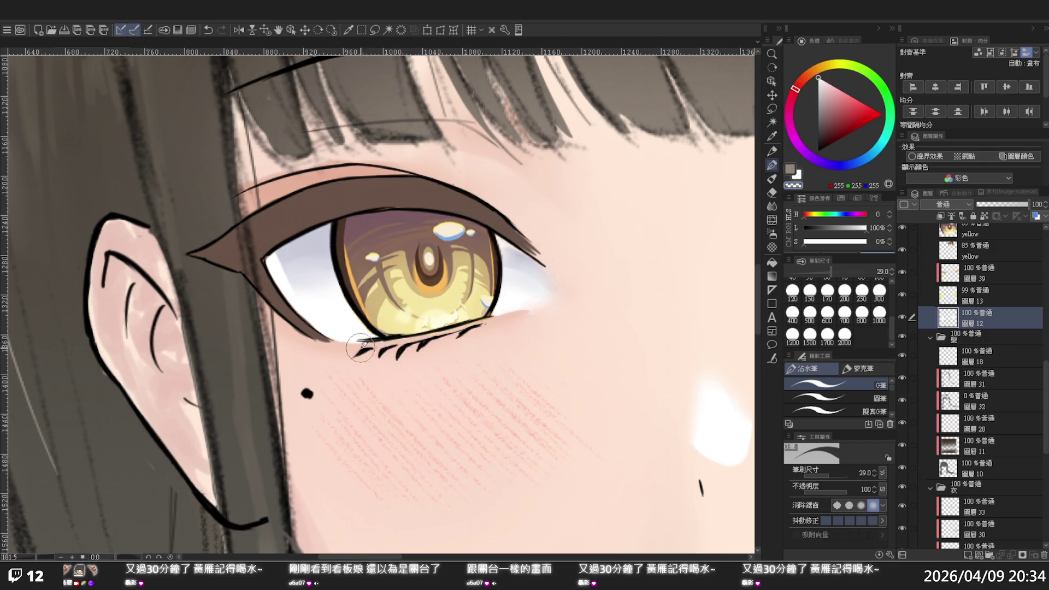
{"action": "left_click_drag", "start_coordinate": [385, 337], "coordinate": [410, 328]}
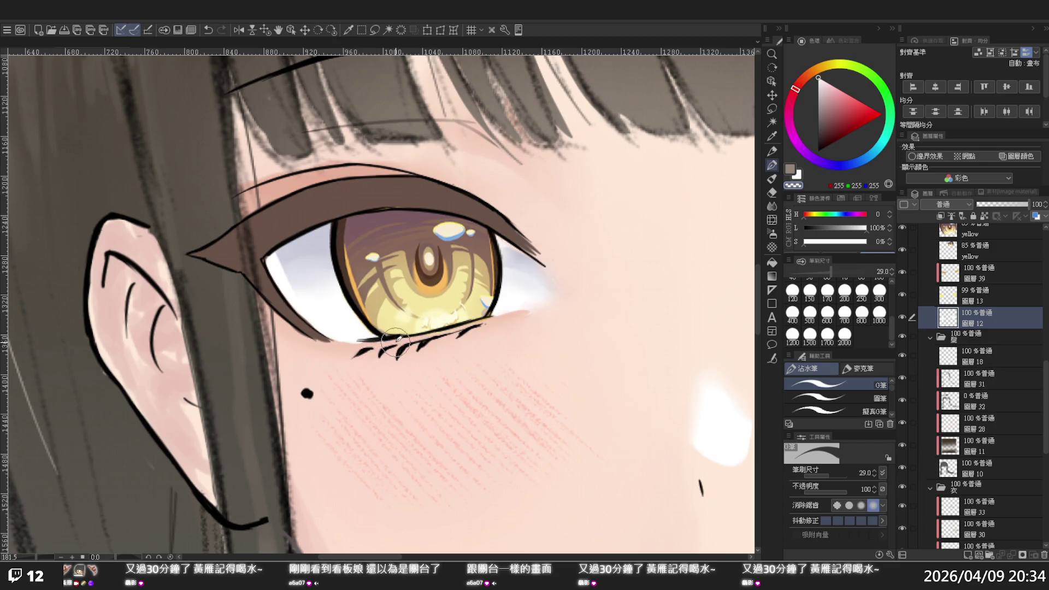
{"action": "left_click", "coordinate": [902, 316]}
{"action": "left_click", "coordinate": [901, 317]}
Step: With layer 12 as reference, paint pale blue-grey in the inner corner and blend it smooth
{"action": "left_click", "coordinate": [982, 214]}
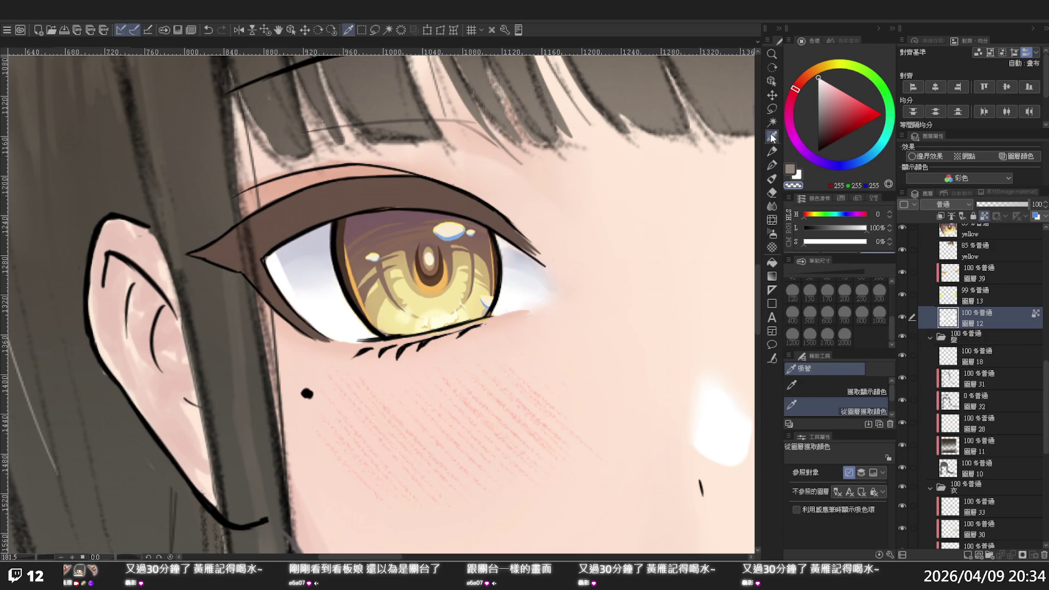
{"action": "left_click", "coordinate": [279, 260], "text": "alt"}
{"action": "mouse_move", "coordinate": [283, 256]}
{"action": "left_mouse_down"}
{"action": "mouse_move", "coordinate": [298, 269]}
{"action": "mouse_move", "coordinate": [284, 273]}
{"action": "left_mouse_up"}
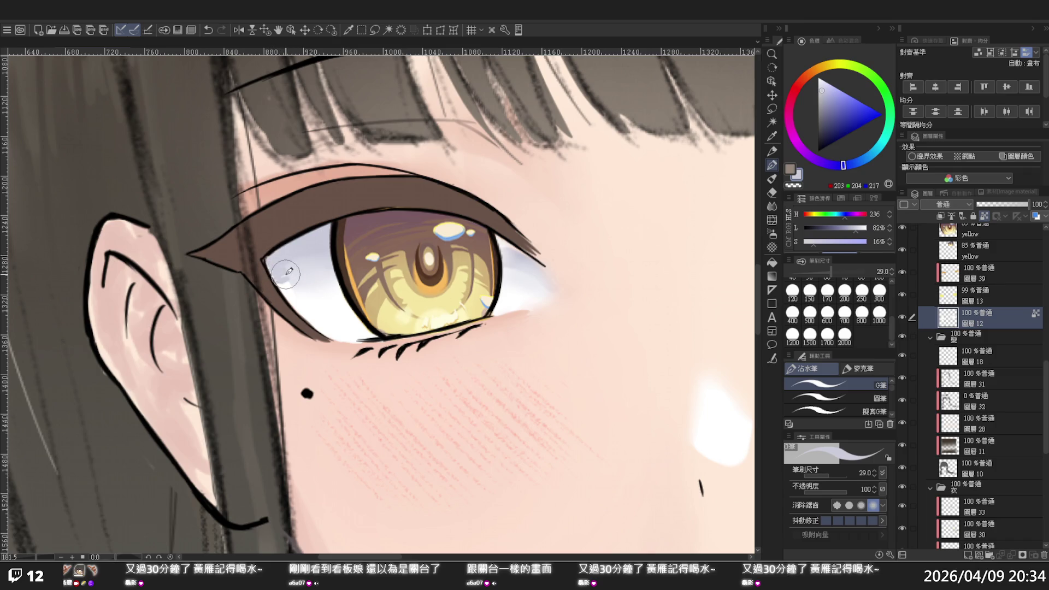
{"action": "left_click", "coordinate": [772, 206]}
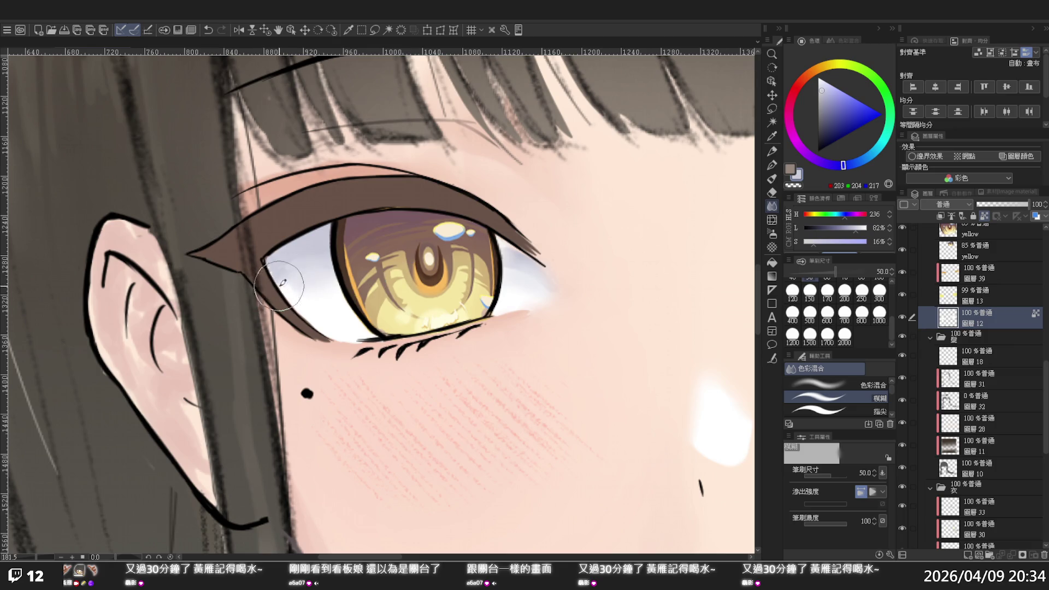
{"action": "left_click_drag", "start_coordinate": [280, 277], "coordinate": [295, 300]}
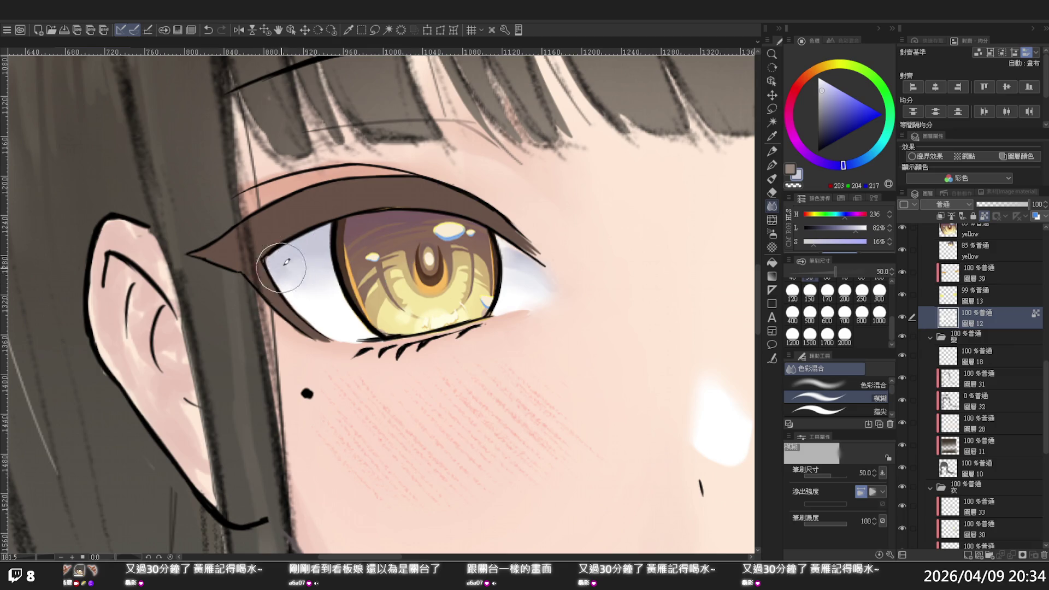
{"action": "key", "text": "p"}
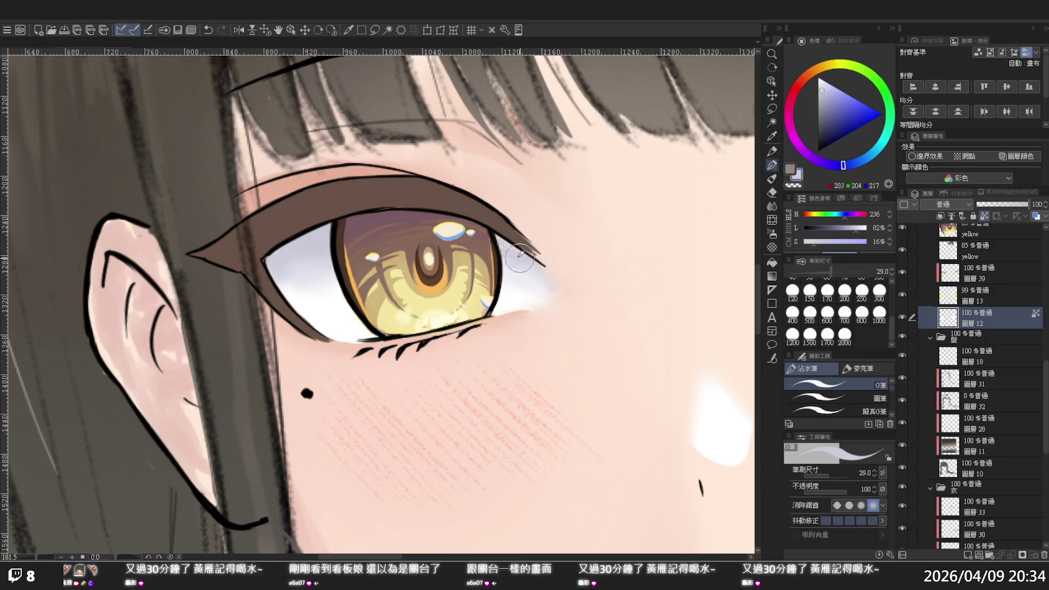
{"action": "left_click", "coordinate": [980, 215]}
{"action": "left_click", "coordinate": [771, 206]}
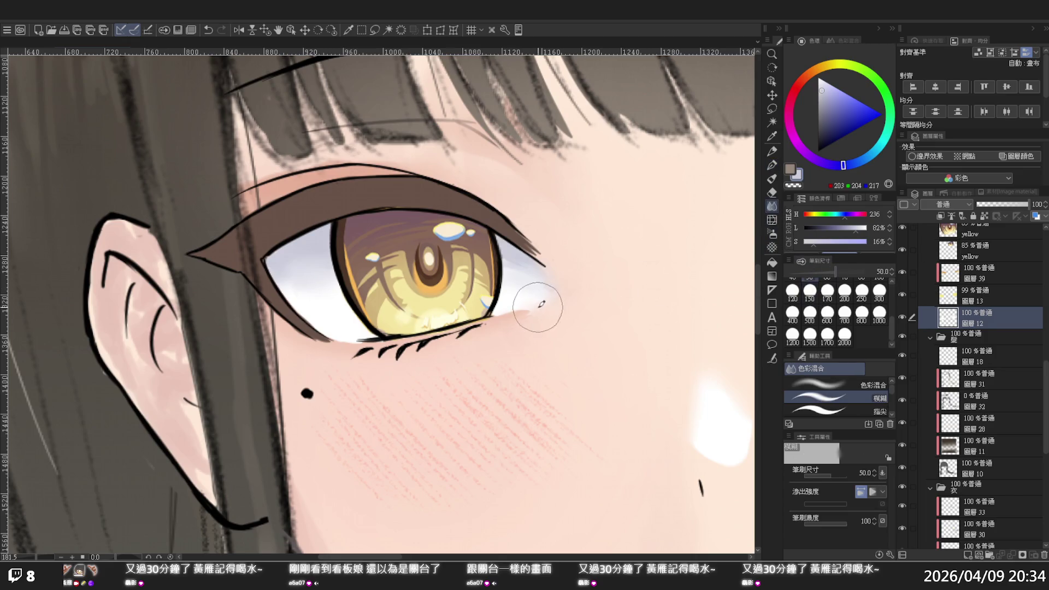
{"action": "key", "text": "ctrl+space"}
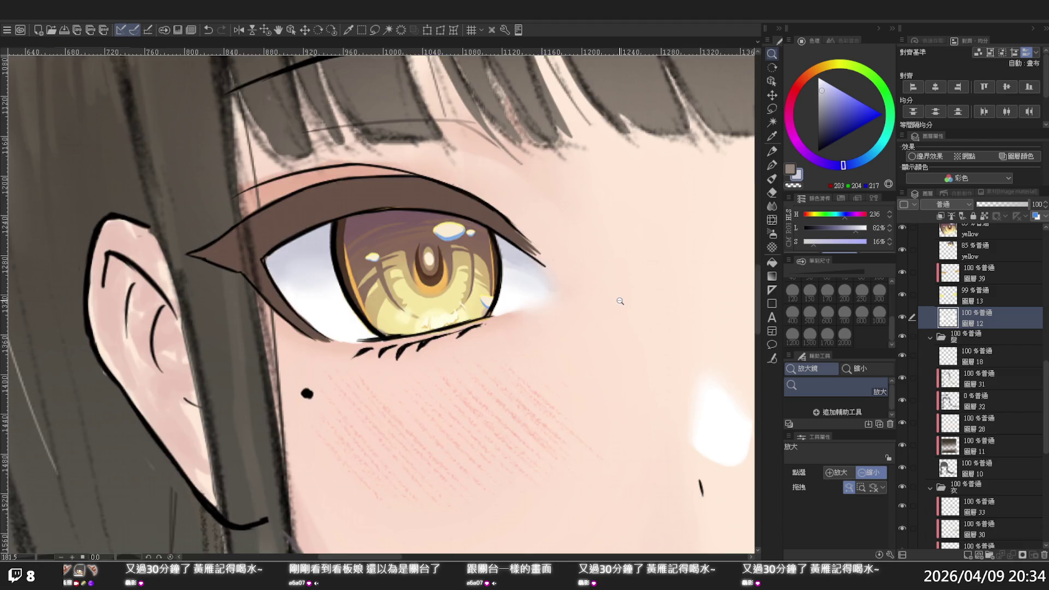
{"action": "scroll", "coordinate": [619, 300], "scroll_direction": "down", "scroll_amount": 4}
{"action": "scroll", "coordinate": [619, 301], "scroll_direction": "down", "scroll_amount": 1}
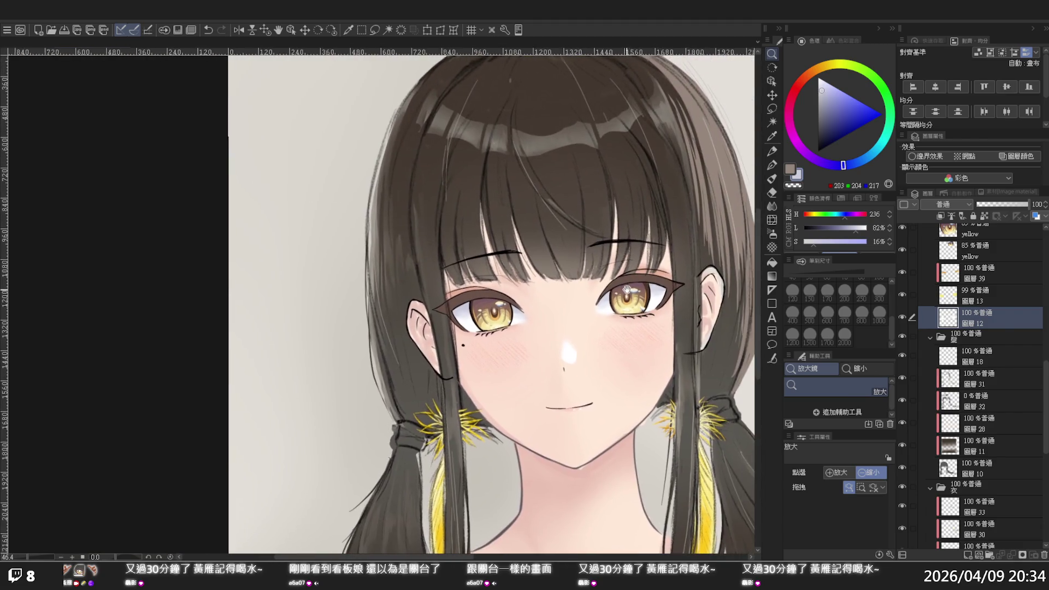
{"action": "scroll", "coordinate": [644, 330], "scroll_direction": "up", "scroll_amount": 3}
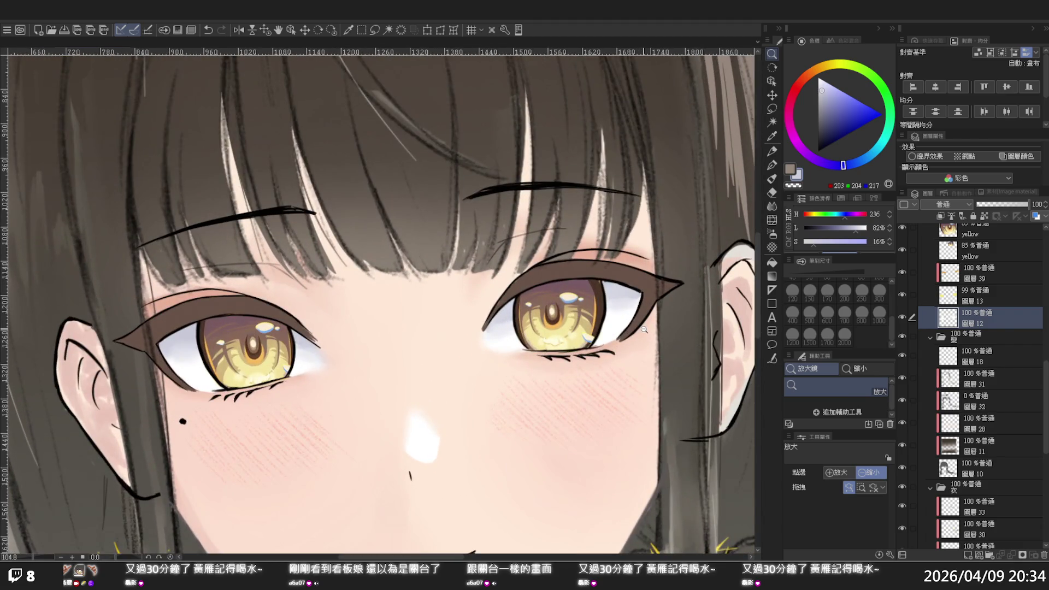
{"action": "scroll", "coordinate": [644, 329], "scroll_direction": "down", "scroll_amount": 4}
{"action": "scroll", "coordinate": [560, 324], "scroll_direction": "up", "scroll_amount": 1}
{"action": "scroll", "coordinate": [560, 324], "scroll_direction": "up", "scroll_amount": 1}
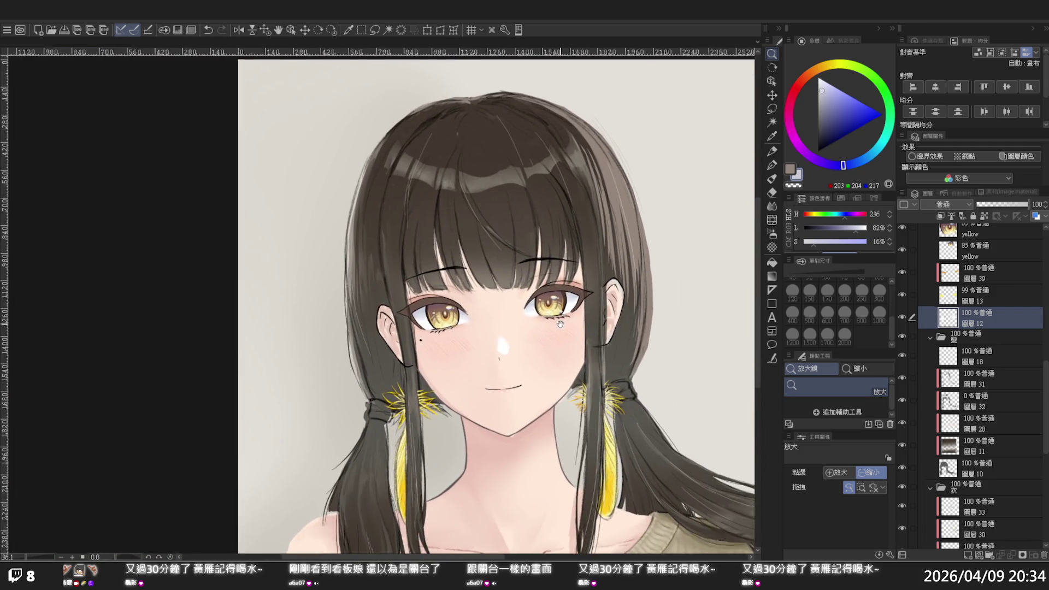
{"action": "scroll", "coordinate": [560, 324], "scroll_direction": "down", "scroll_amount": 2}
{"action": "scroll", "coordinate": [563, 322], "scroll_direction": "up", "scroll_amount": 1}
{"action": "scroll", "coordinate": [565, 321], "scroll_direction": "up", "scroll_amount": 1}
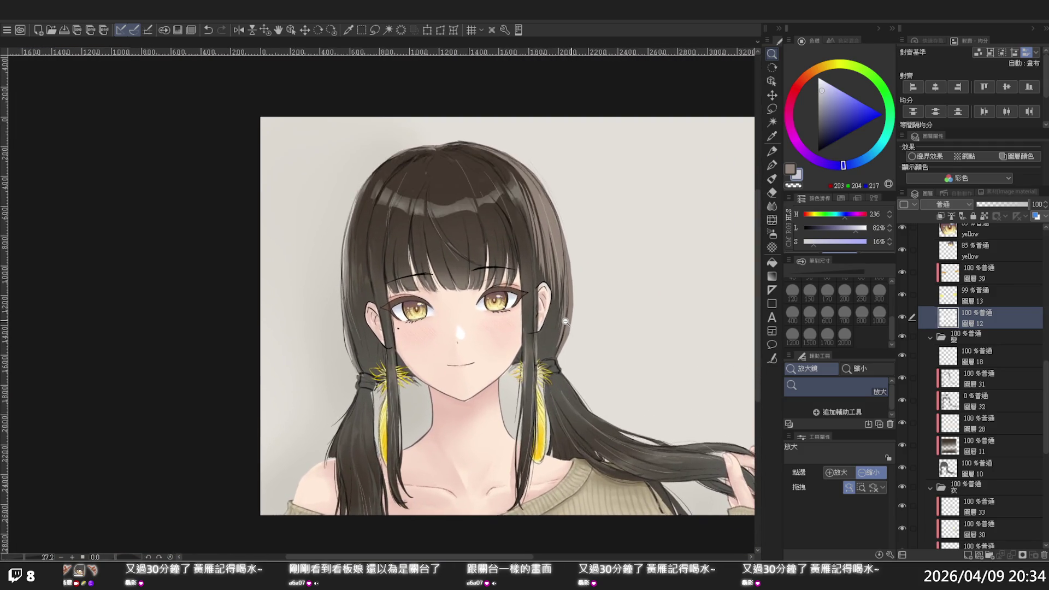
{"action": "scroll", "coordinate": [565, 321], "scroll_direction": "down", "scroll_amount": 1}
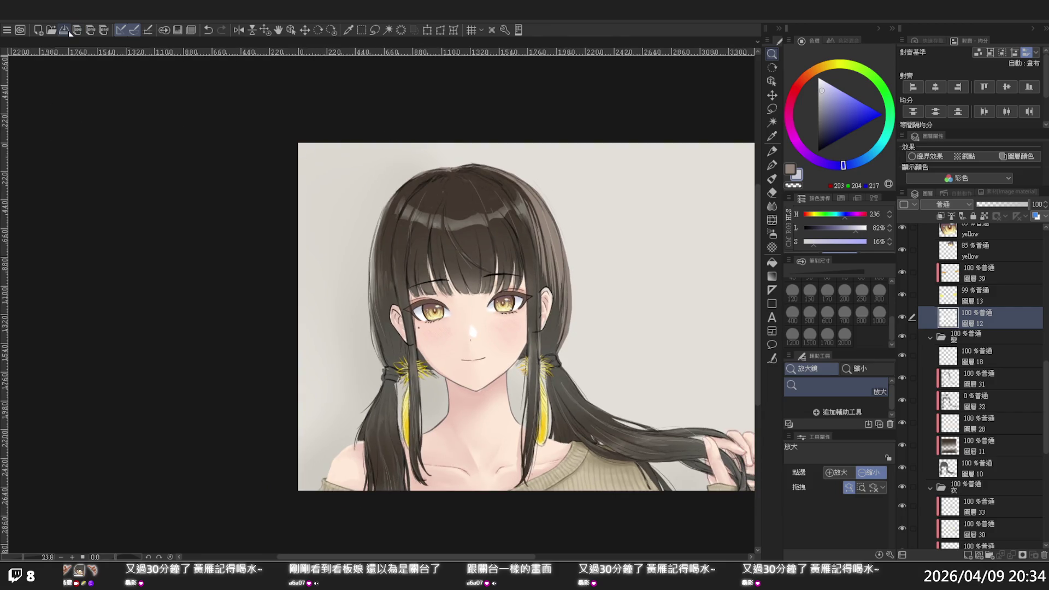
{"action": "scroll", "coordinate": [386, 244], "scroll_direction": "down", "scroll_amount": 1}
{"action": "scroll", "coordinate": [436, 294], "scroll_direction": "down", "scroll_amount": 1}
{"action": "scroll", "coordinate": [513, 330], "scroll_direction": "up", "scroll_amount": 1}
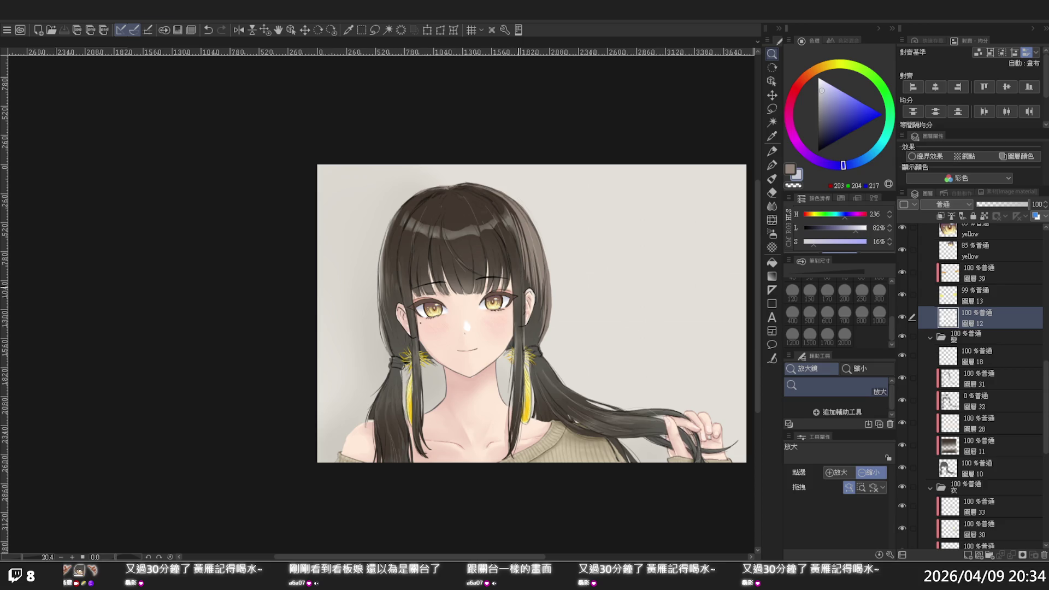
{"action": "scroll", "coordinate": [704, 358], "scroll_direction": "down", "scroll_amount": 1}
{"action": "scroll", "coordinate": [704, 359], "scroll_direction": "up", "scroll_amount": 3}
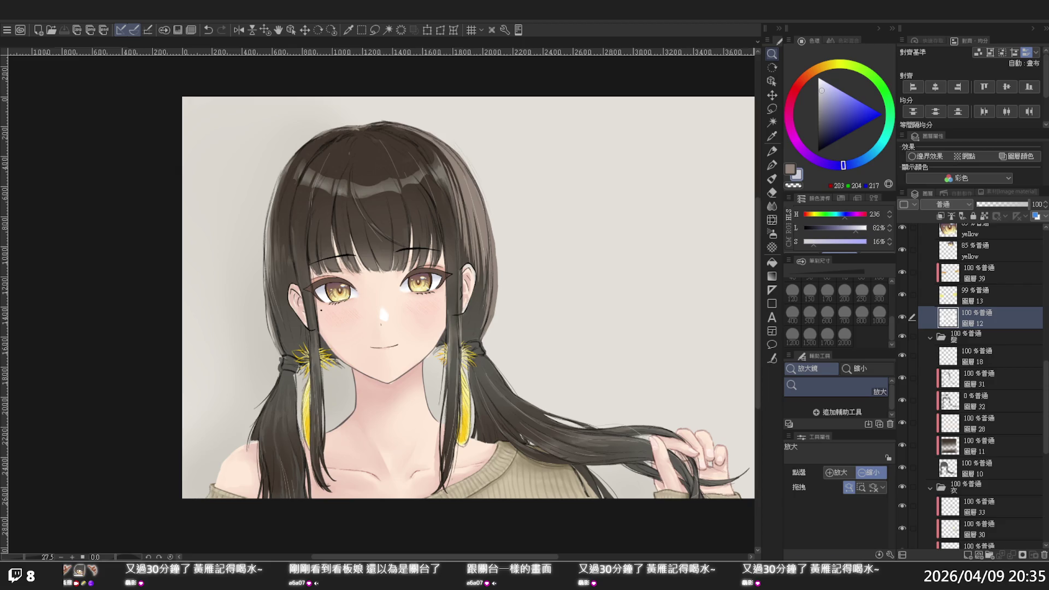
{"action": "scroll", "coordinate": [675, 282], "scroll_direction": "down", "scroll_amount": 2}
{"action": "scroll", "coordinate": [562, 289], "scroll_direction": "down", "scroll_amount": 1}
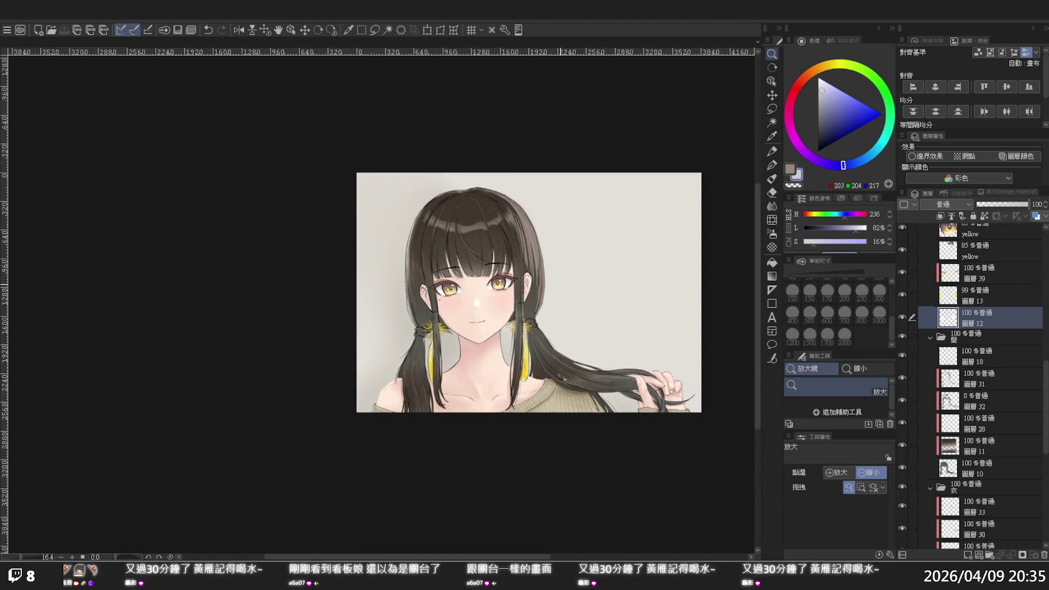
{"action": "scroll", "coordinate": [559, 285], "scroll_direction": "up", "scroll_amount": 1}
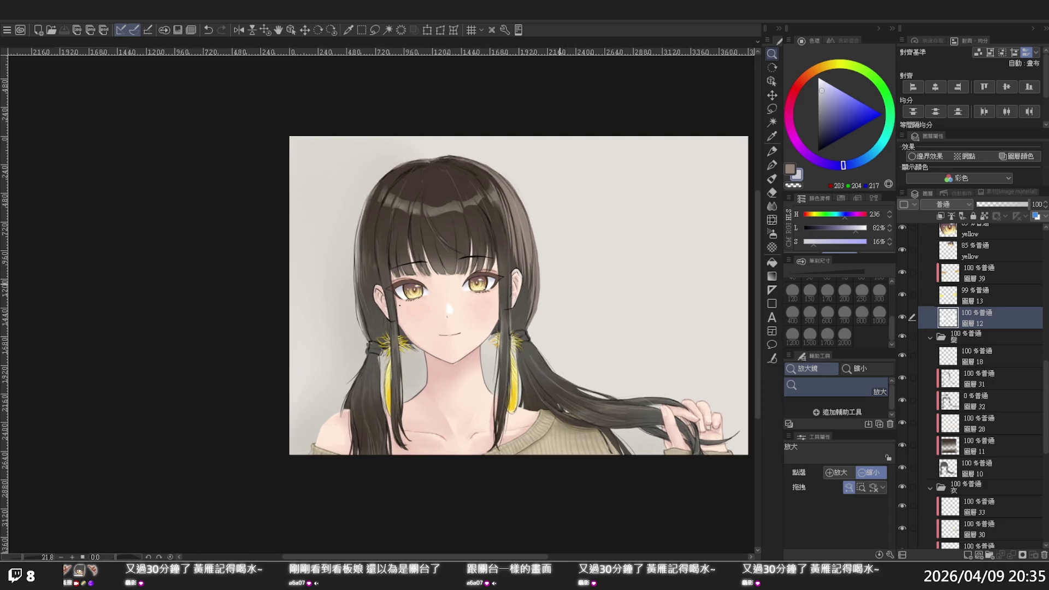
{"action": "scroll", "coordinate": [503, 324], "scroll_direction": "up", "scroll_amount": 1}
{"action": "scroll", "coordinate": [503, 324], "scroll_direction": "up", "scroll_amount": 1}
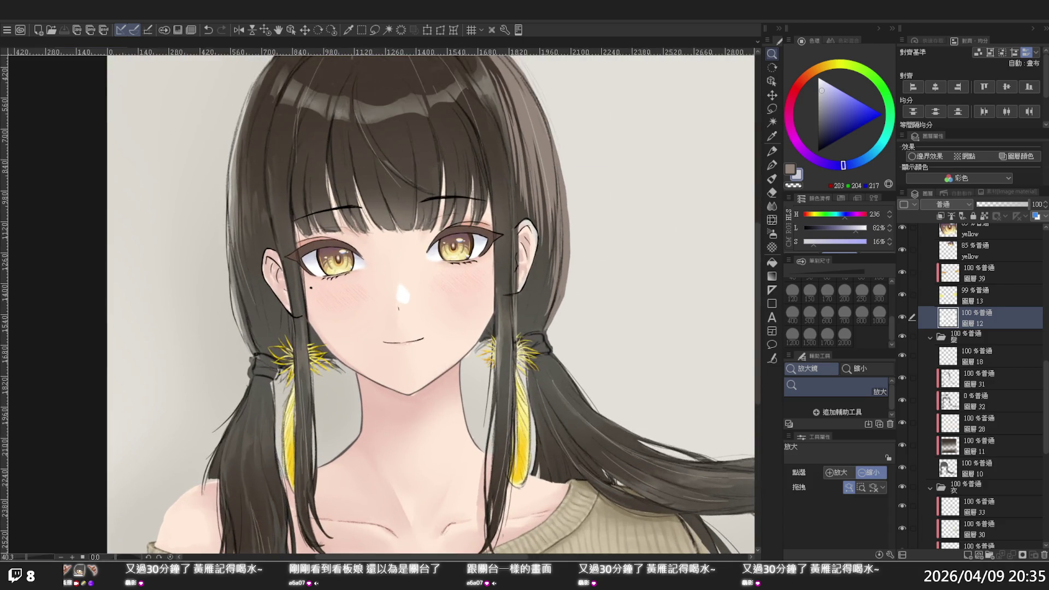
{"action": "scroll", "coordinate": [972, 382], "scroll_direction": "up", "scroll_amount": 2}
{"action": "scroll", "coordinate": [973, 382], "scroll_direction": "up", "scroll_amount": 1}
{"action": "scroll", "coordinate": [972, 382], "scroll_direction": "up", "scroll_amount": 2}
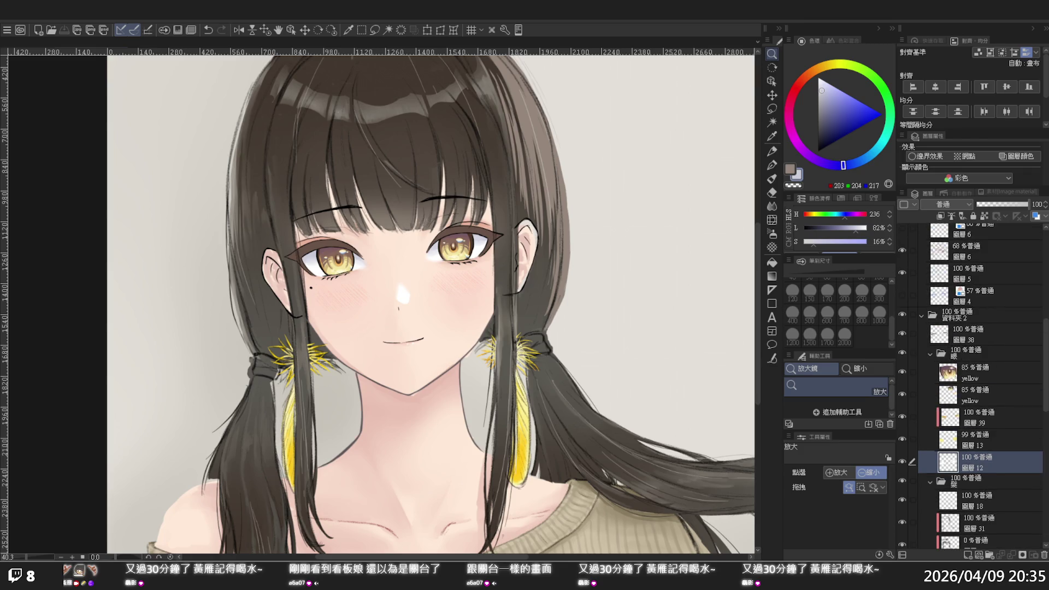
{"action": "scroll", "coordinate": [972, 382], "scroll_direction": "up", "scroll_amount": 3}
{"action": "scroll", "coordinate": [972, 382], "scroll_direction": "up", "scroll_amount": 3}
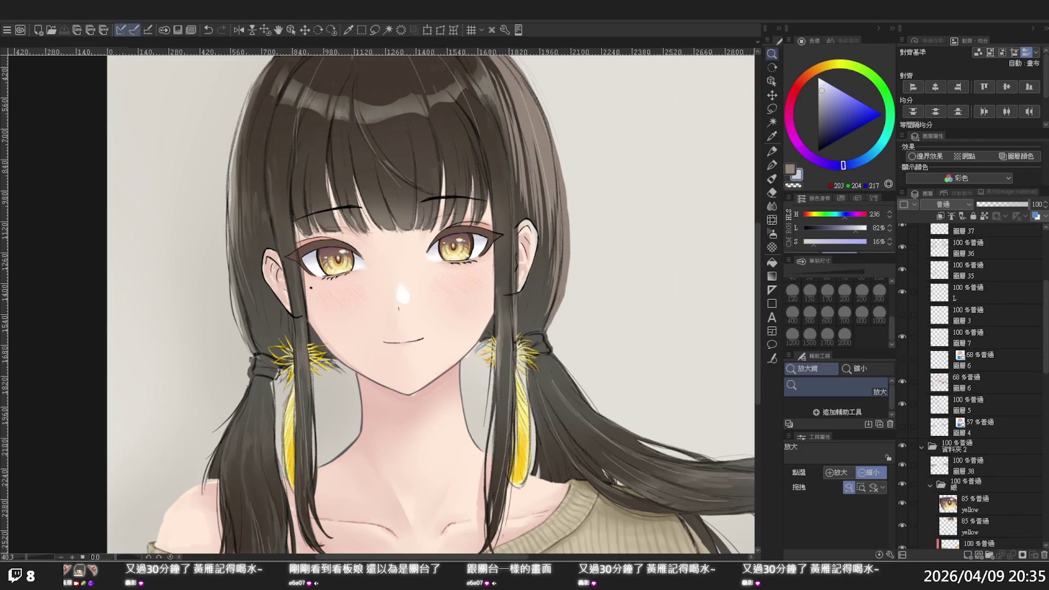
{"action": "left_click", "coordinate": [900, 334]}
{"action": "left_click", "coordinate": [900, 335]}
{"action": "left_click", "coordinate": [903, 287]}
{"action": "left_click", "coordinate": [903, 287]}
{"action": "left_click", "coordinate": [442, 249]}
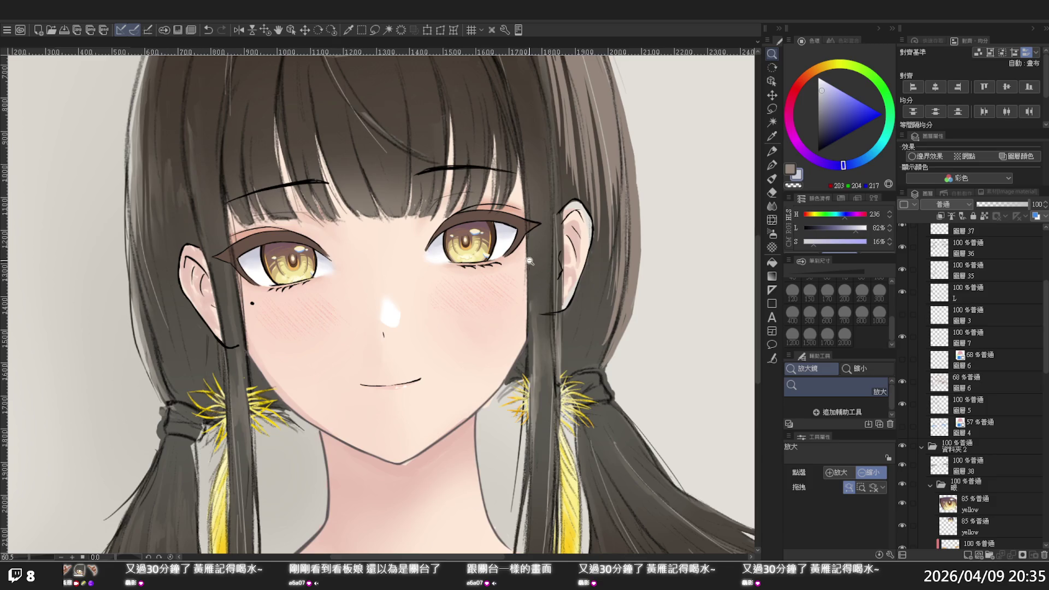
{"action": "key", "text": "p"}
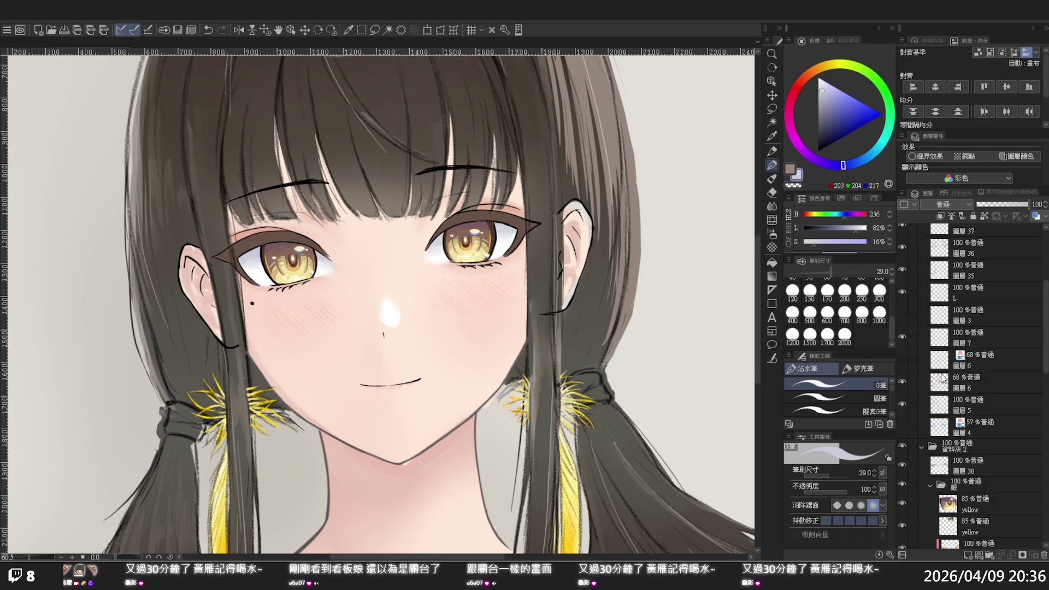
{"action": "left_click", "coordinate": [904, 404]}
{"action": "left_click", "coordinate": [904, 402]}
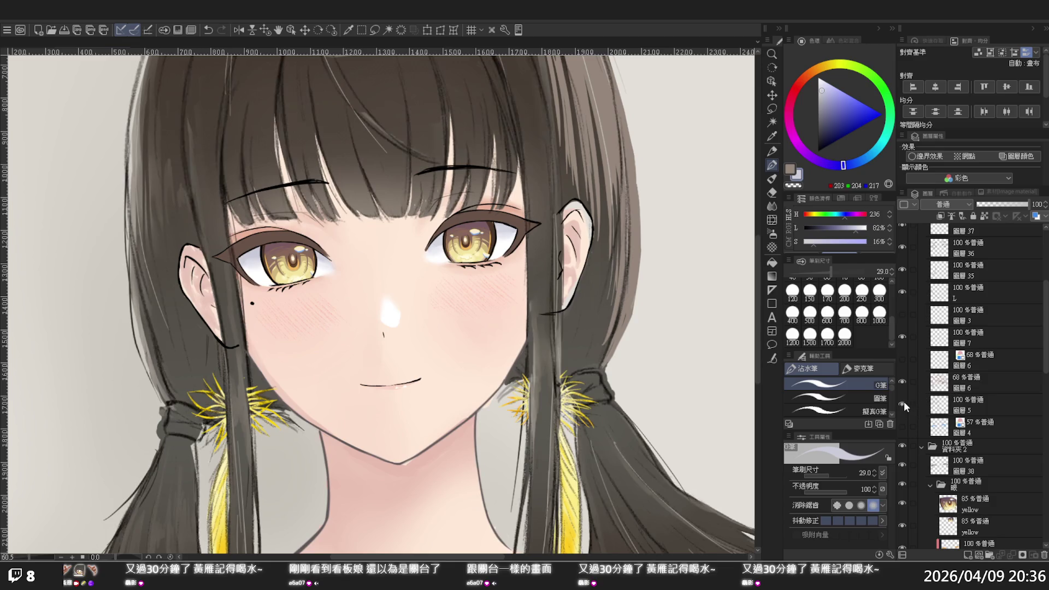
{"action": "left_click", "coordinate": [902, 335]}
{"action": "left_click", "coordinate": [902, 334]}
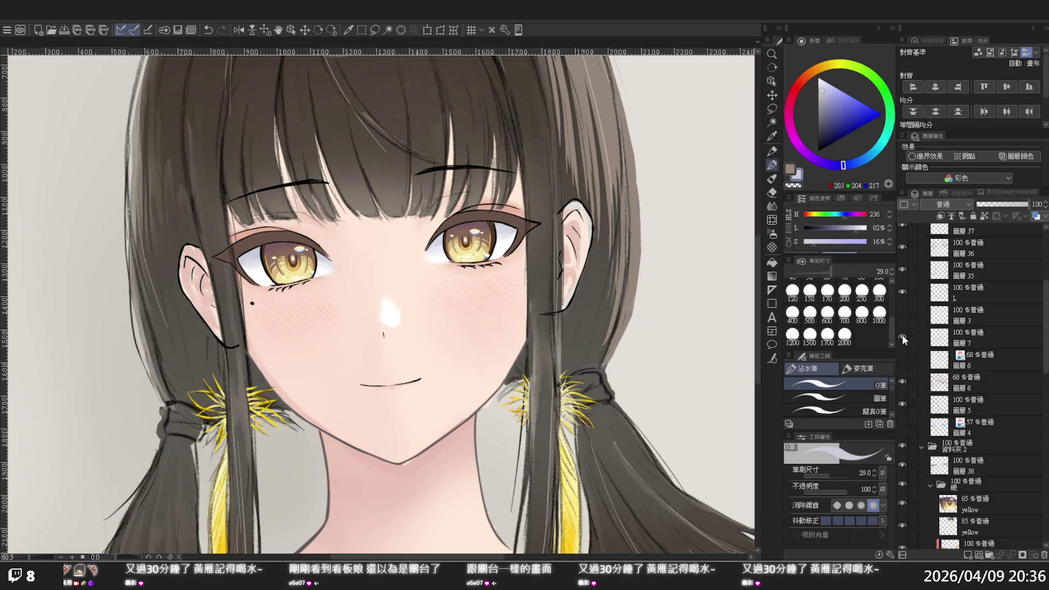
{"action": "left_click", "coordinate": [902, 292]}
{"action": "left_click", "coordinate": [902, 292]}
{"action": "left_click", "coordinate": [972, 288]}
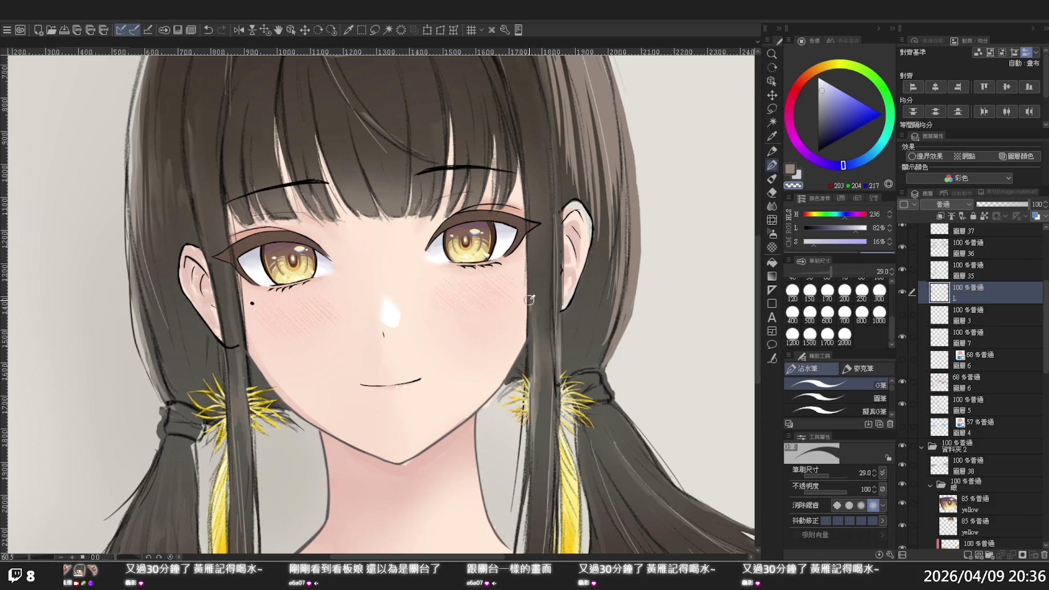
{"action": "scroll", "coordinate": [530, 299], "scroll_direction": "left", "scroll_amount": 3}
{"action": "scroll", "coordinate": [492, 327], "scroll_direction": "left", "scroll_amount": 3}
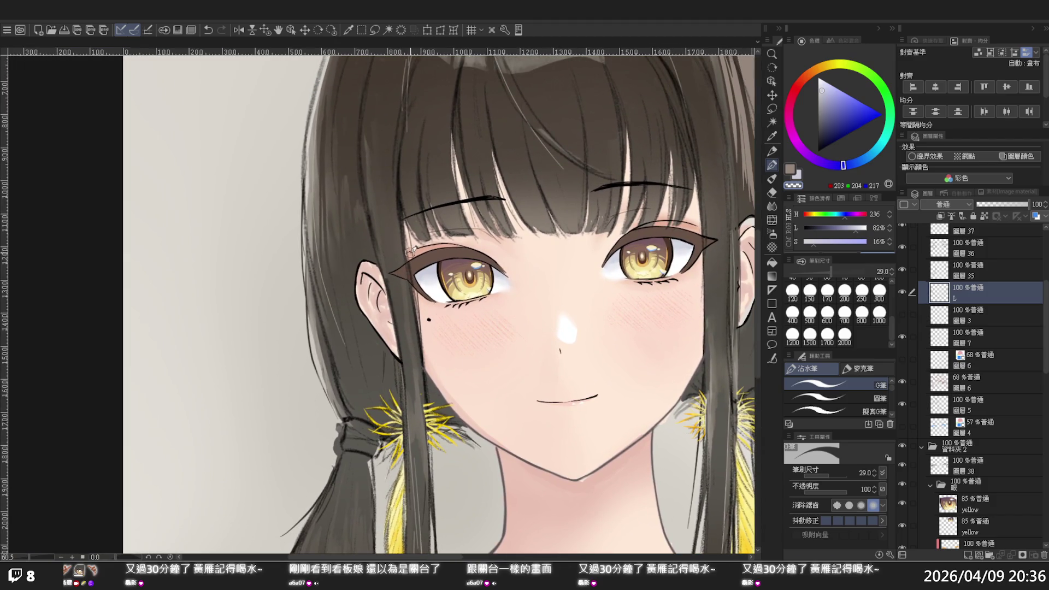
Step: Zoom out to view the whole illustration and save the painting
{"action": "left_click", "coordinate": [705, 267], "text": "ctrl+alt"}
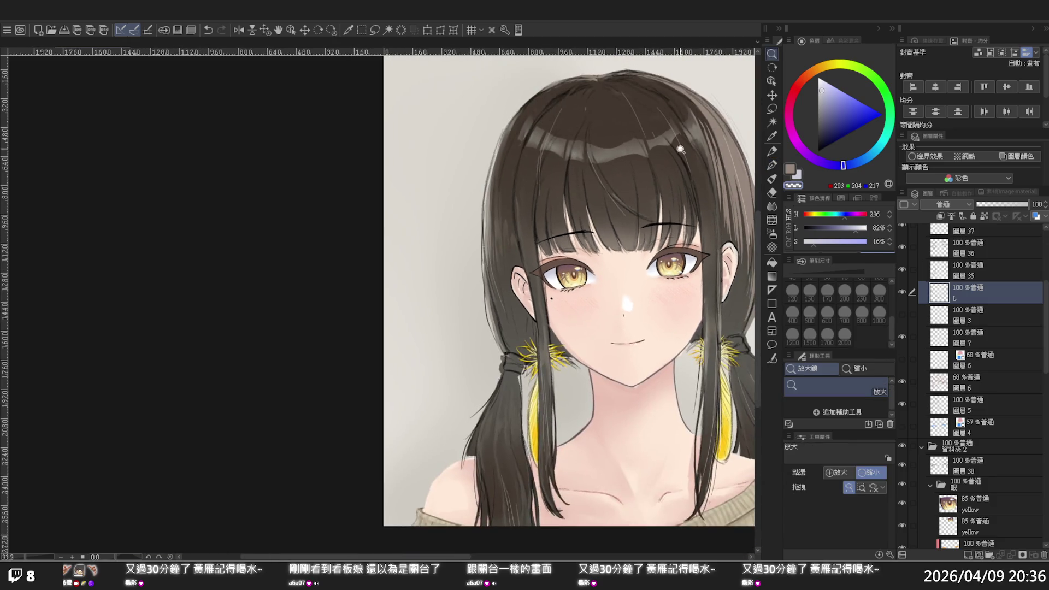
{"action": "left_click_drag", "start_coordinate": [680, 149], "coordinate": [629, 305]}
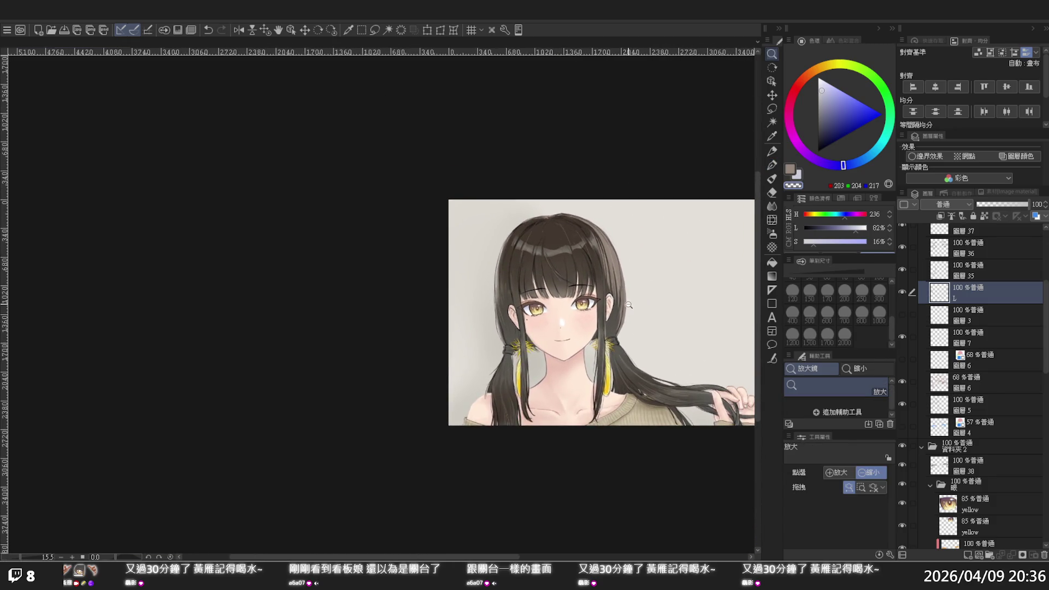
{"action": "scroll", "coordinate": [647, 306], "scroll_direction": "up", "scroll_amount": 1}
{"action": "scroll", "coordinate": [634, 303], "scroll_direction": "up", "scroll_amount": 1}
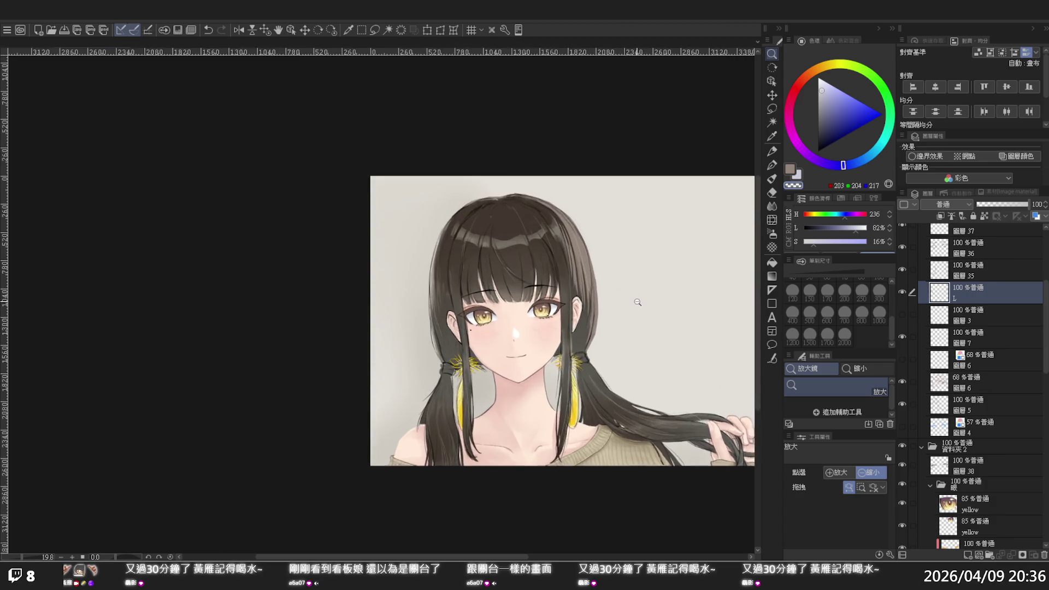
{"action": "scroll", "coordinate": [638, 302], "scroll_direction": "up", "scroll_amount": 1}
{"action": "scroll", "coordinate": [606, 300], "scroll_direction": "up", "scroll_amount": 1}
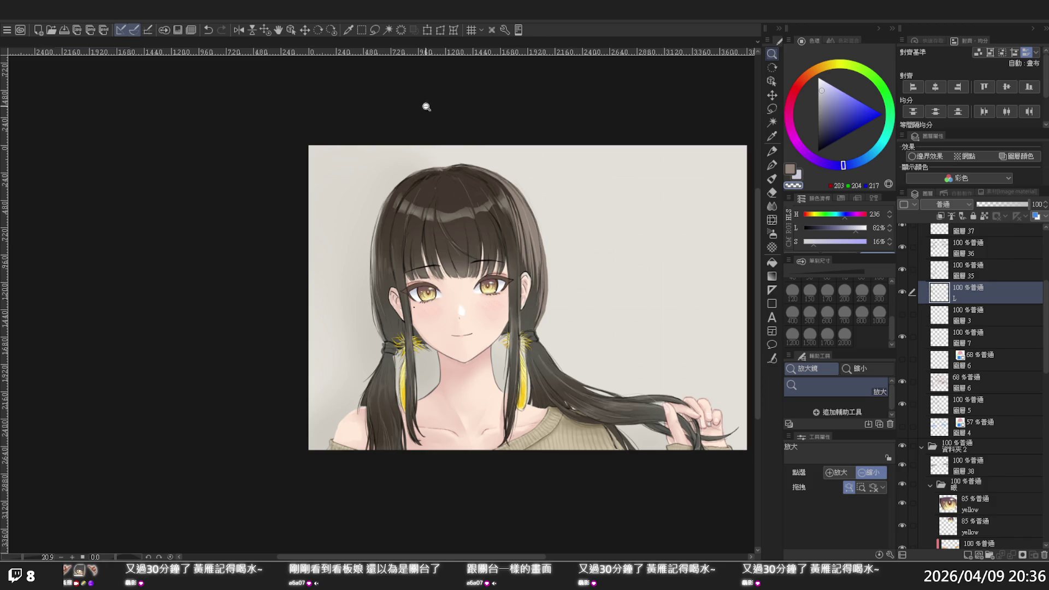
{"action": "left_click", "coordinate": [65, 30]}
Step: Zoom back in on the hair and select layer 圖層10
{"action": "scroll", "coordinate": [429, 354], "scroll_direction": "up", "scroll_amount": 3}
{"action": "scroll", "coordinate": [421, 348], "scroll_direction": "up", "scroll_amount": 3}
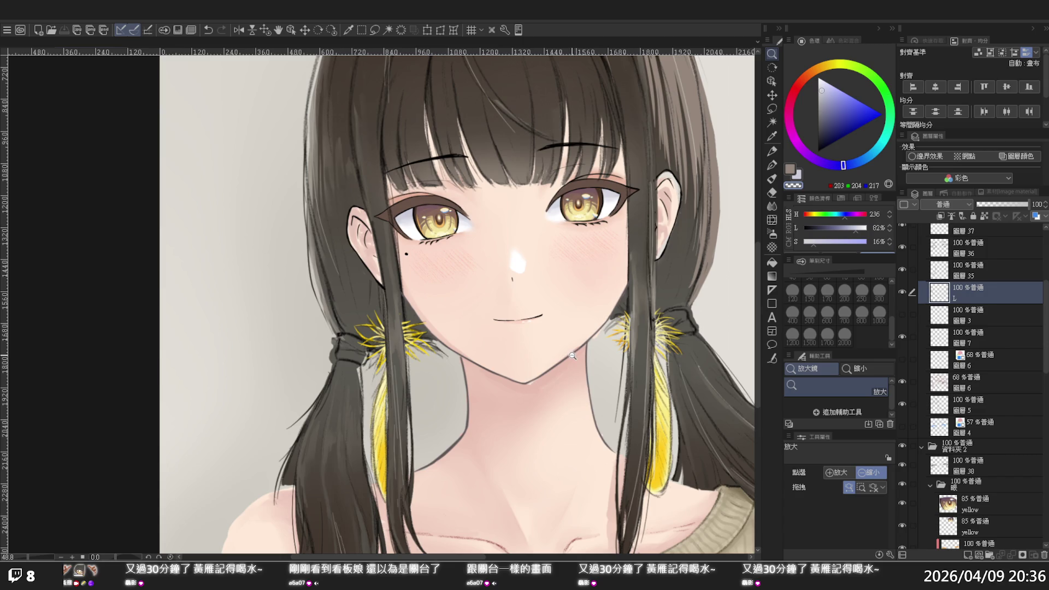
{"action": "scroll", "coordinate": [1001, 454], "scroll_direction": "down", "scroll_amount": 2}
{"action": "scroll", "coordinate": [995, 453], "scroll_direction": "down", "scroll_amount": 3}
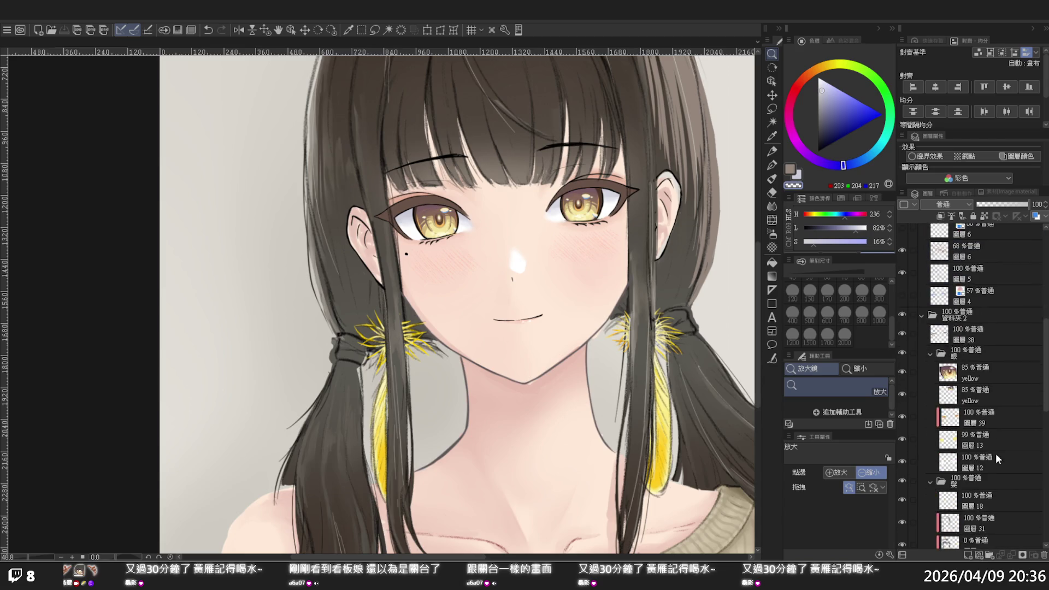
{"action": "scroll", "coordinate": [993, 451], "scroll_direction": "down", "scroll_amount": 3}
{"action": "scroll", "coordinate": [985, 464], "scroll_direction": "down", "scroll_amount": 3}
{"action": "left_click", "coordinate": [985, 464]}
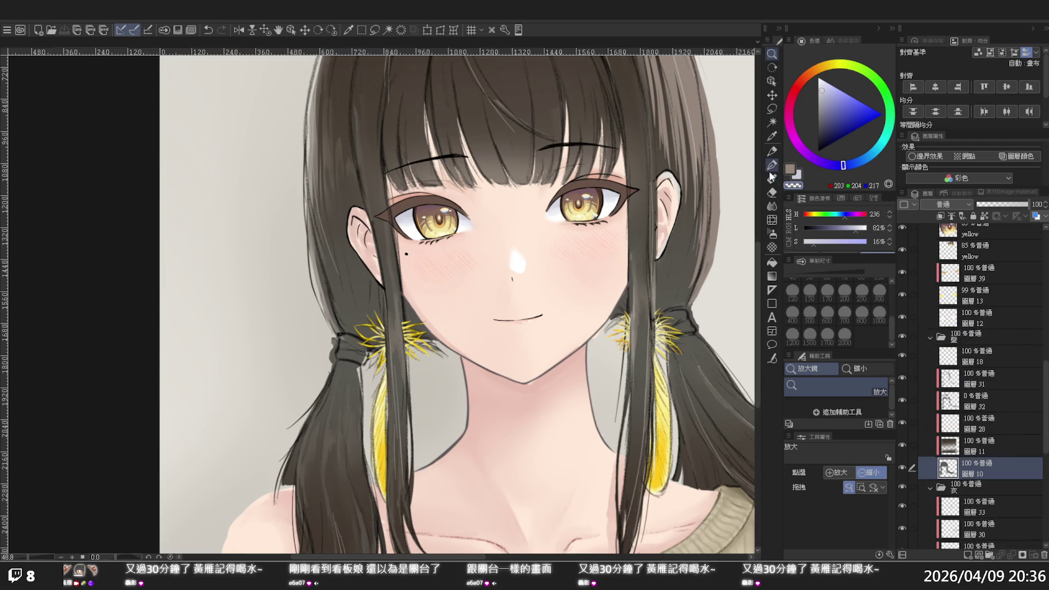
Step: Liquify-push the left ponytail inward to narrow it beside the hair tie
{"action": "left_click", "coordinate": [771, 219]}
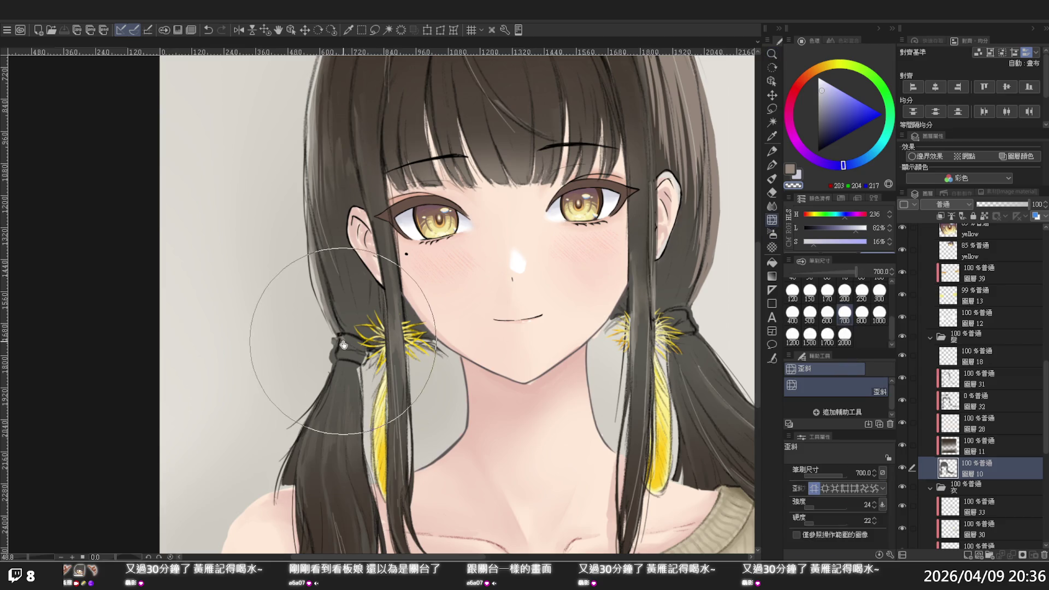
{"action": "left_click_drag", "start_coordinate": [347, 358], "coordinate": [358, 354]}
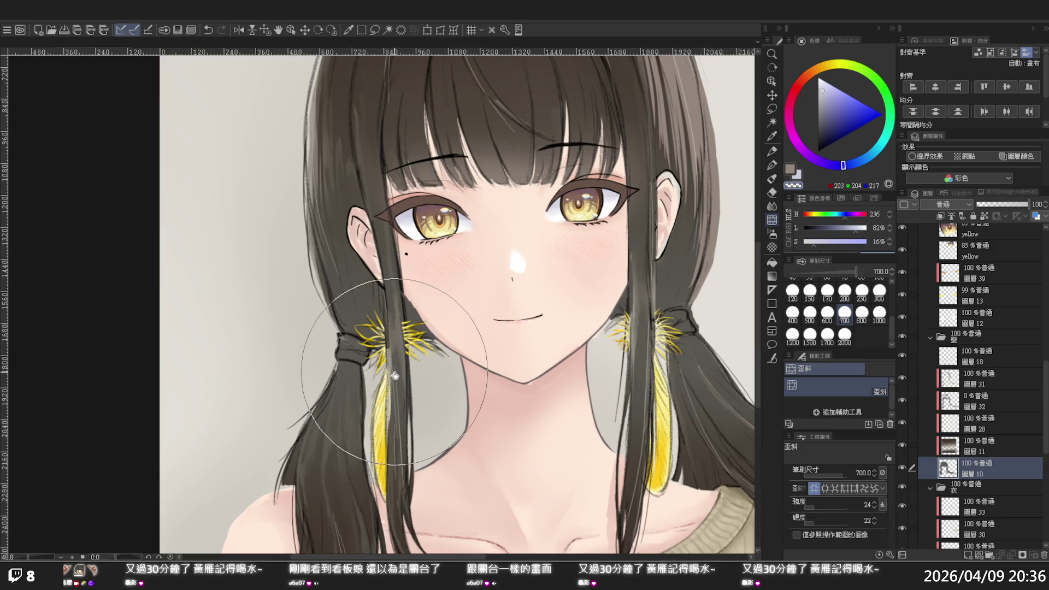
{"action": "scroll", "coordinate": [401, 349], "scroll_direction": "up", "scroll_amount": 1}
{"action": "scroll", "coordinate": [406, 333], "scroll_direction": "up", "scroll_amount": 1}
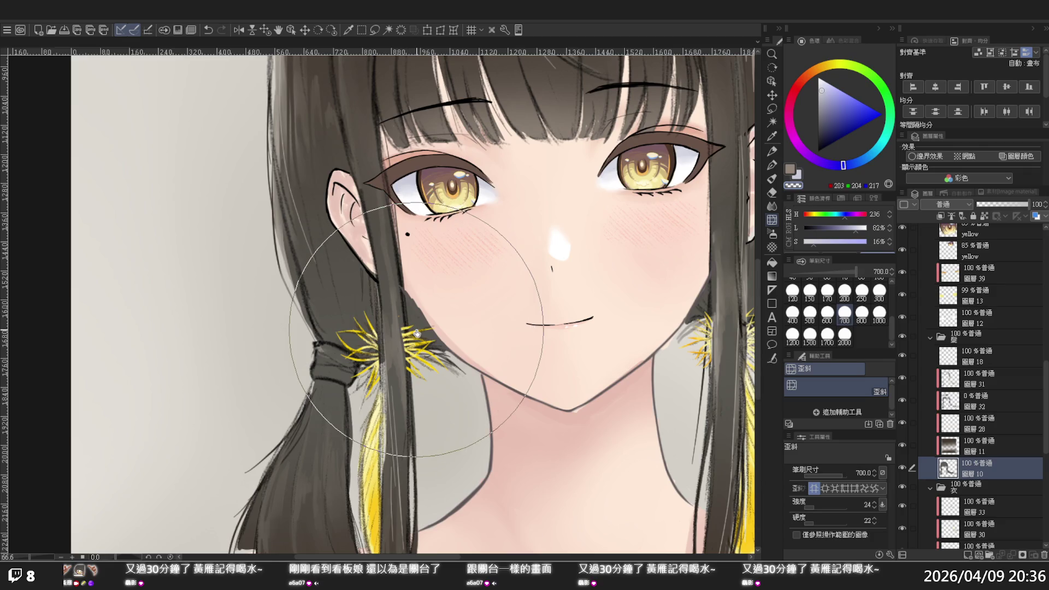
Step: Undo the cheek change, erase the stray hair edge with transparent colour, and sample the dark hair colour
{"action": "key", "text": "p"}
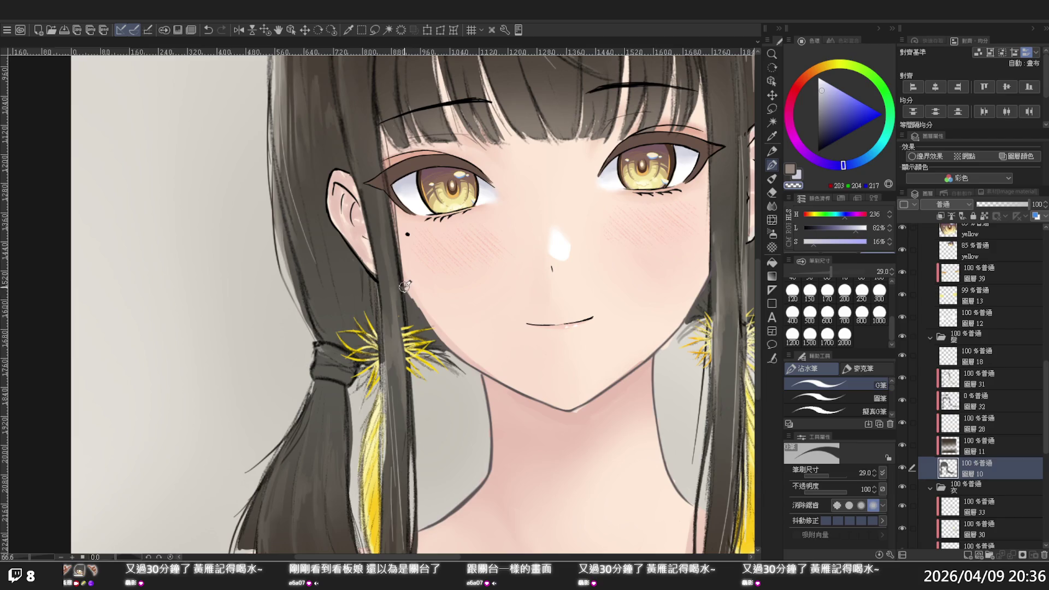
{"action": "key", "text": "ctrl+z"}
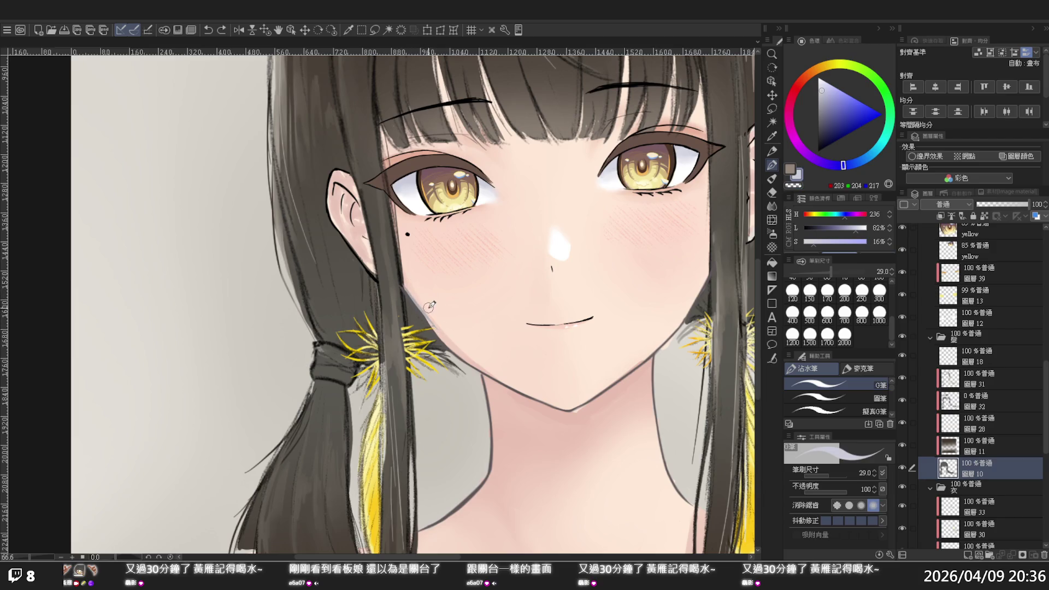
{"action": "key", "text": "c"}
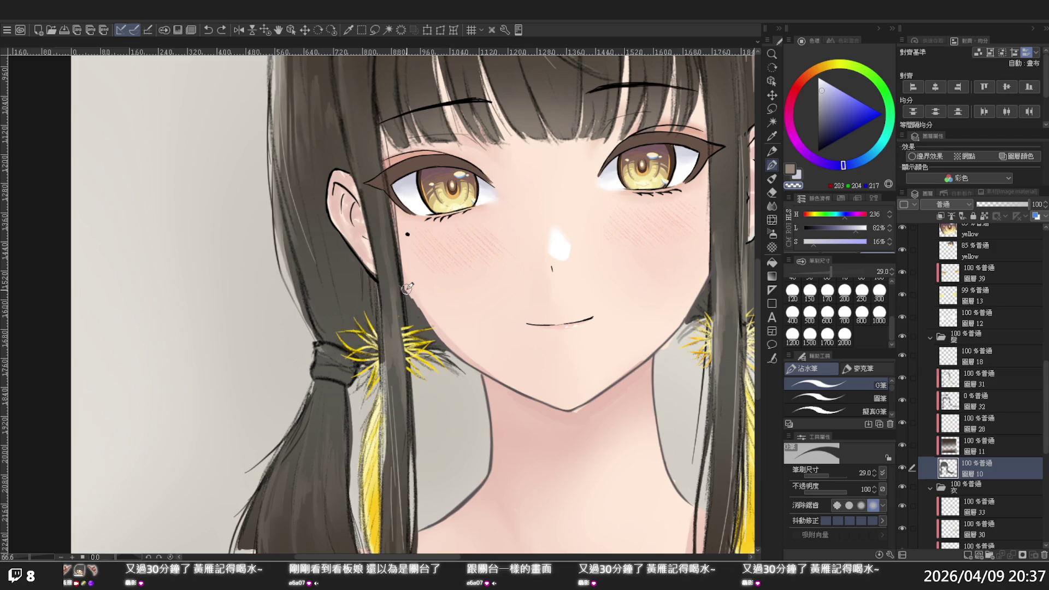
{"action": "left_click_drag", "start_coordinate": [407, 288], "coordinate": [441, 338]}
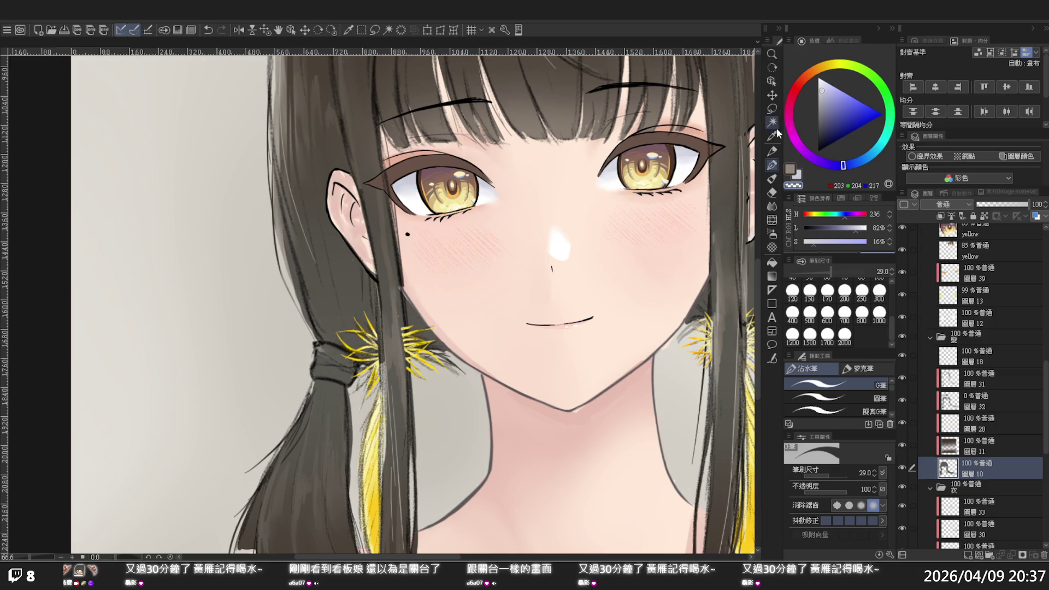
{"action": "left_click", "coordinate": [403, 307], "text": "alt"}
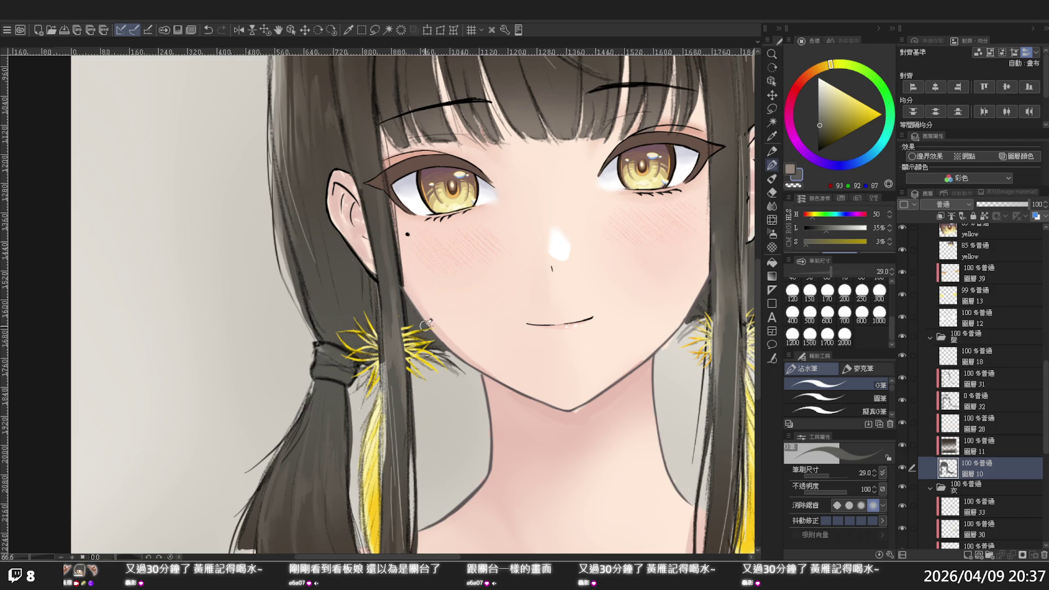
{"action": "left_click", "coordinate": [590, 211], "text": "alt"}
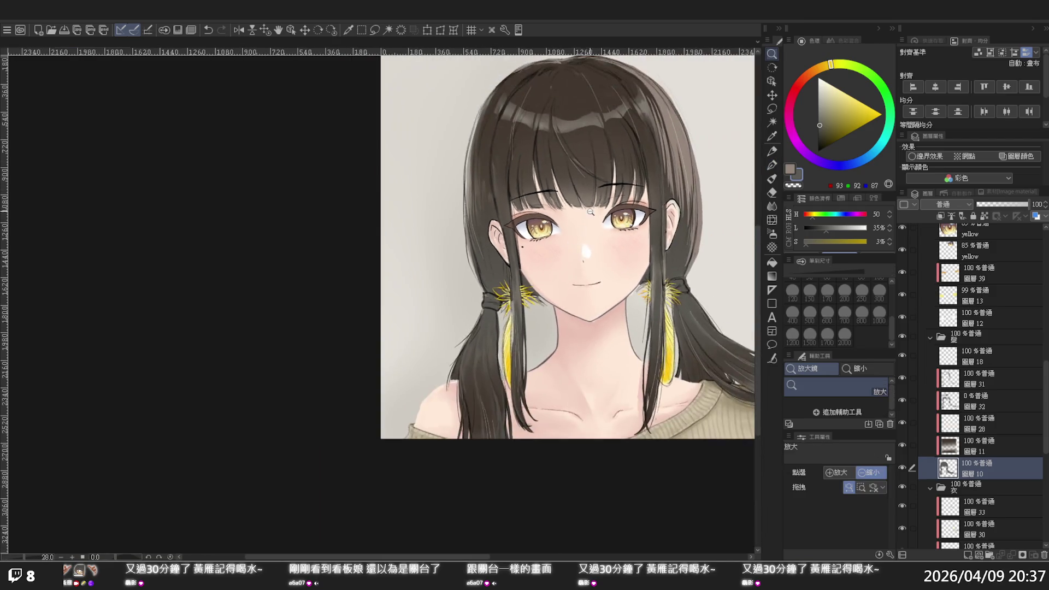
{"action": "scroll", "coordinate": [634, 213], "scroll_direction": "right", "scroll_amount": 1}
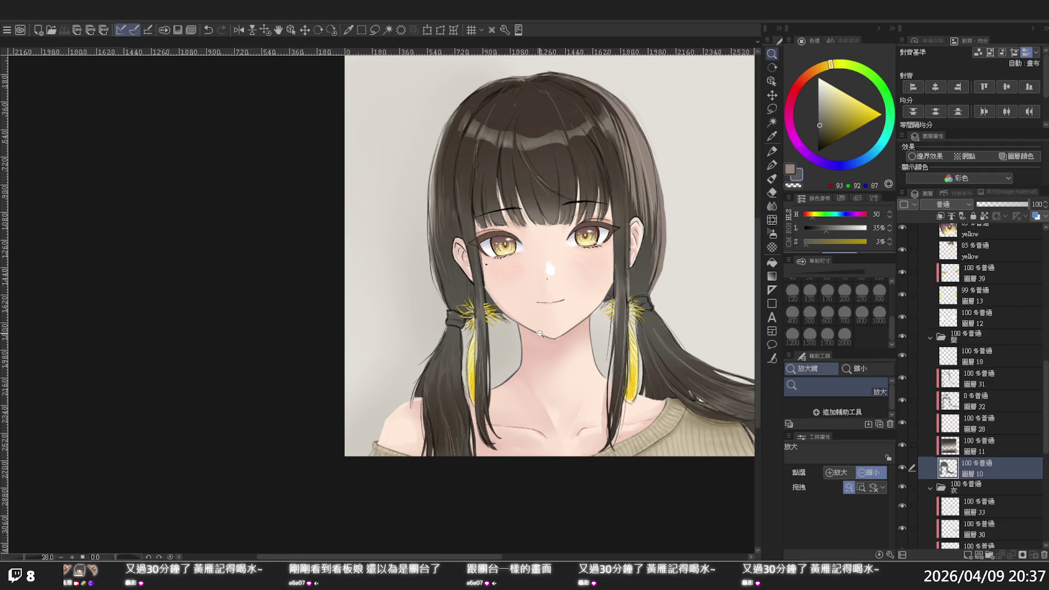
{"action": "mouse_move", "coordinate": [541, 333]}
{"action": "left_mouse_down"}
{"action": "mouse_move", "coordinate": [637, 334]}
{"action": "mouse_move", "coordinate": [557, 313]}
{"action": "left_mouse_up"}
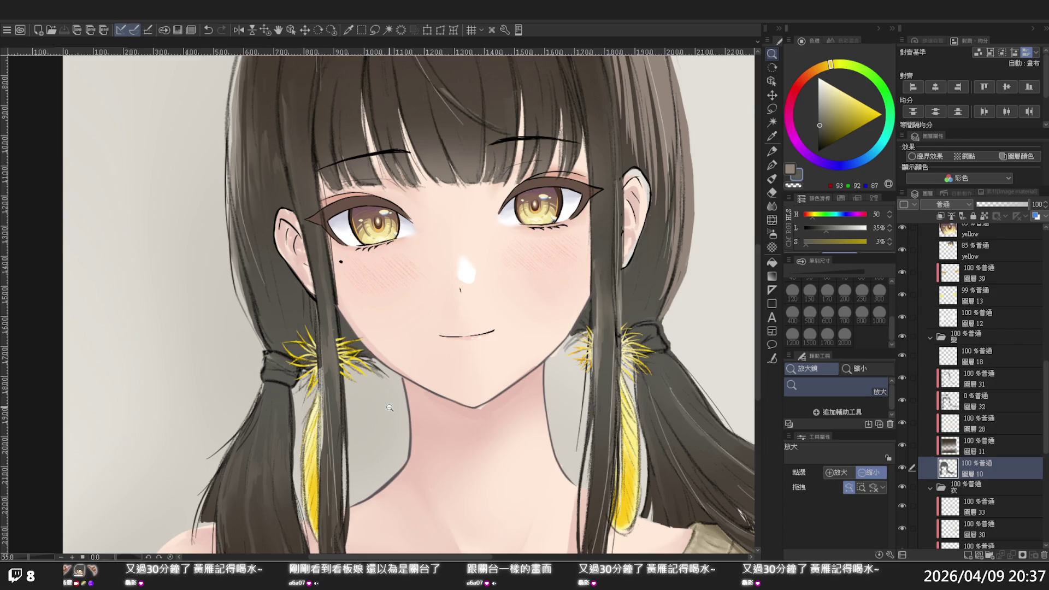
Step: Select the 80% layer 圖層25 and toggle nearby shading layers off and on to compare
{"action": "scroll", "coordinate": [953, 403], "scroll_direction": "down", "scroll_amount": 3}
{"action": "scroll", "coordinate": [953, 403], "scroll_direction": "down", "scroll_amount": 4}
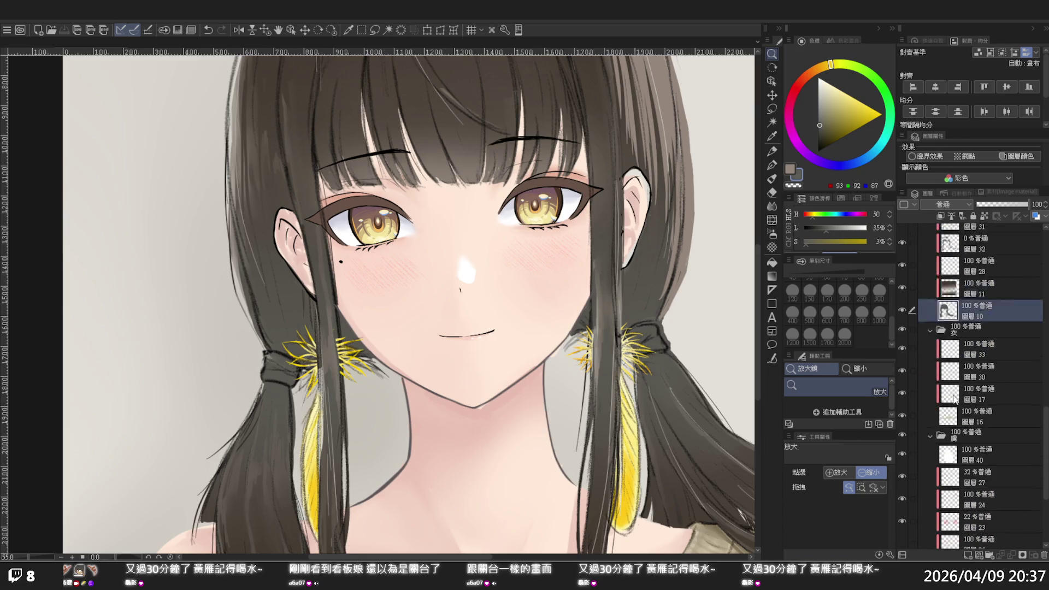
{"action": "scroll", "coordinate": [953, 403], "scroll_direction": "down", "scroll_amount": 4}
{"action": "left_click", "coordinate": [912, 456]}
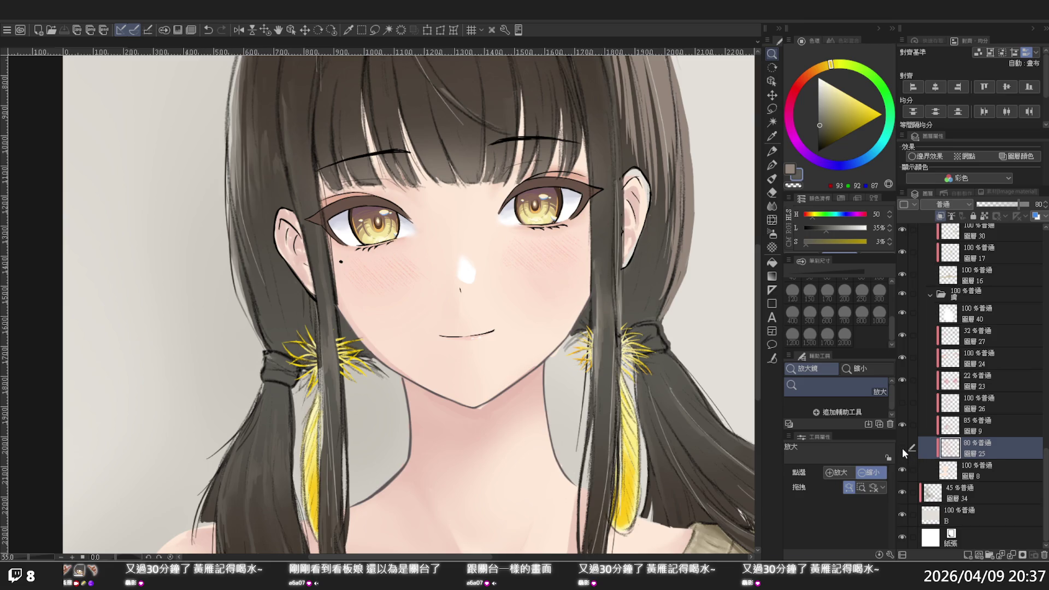
{"action": "left_click", "coordinate": [902, 447]}
{"action": "left_click", "coordinate": [902, 447]}
{"action": "left_click", "coordinate": [902, 425]}
{"action": "left_click", "coordinate": [902, 424]}
Step: Hide and show 圖層25 and the 85% chin shading layer to compare the chin shading
{"action": "left_click", "coordinate": [900, 439]}
{"action": "left_click", "coordinate": [900, 440]}
{"action": "left_click", "coordinate": [900, 440]}
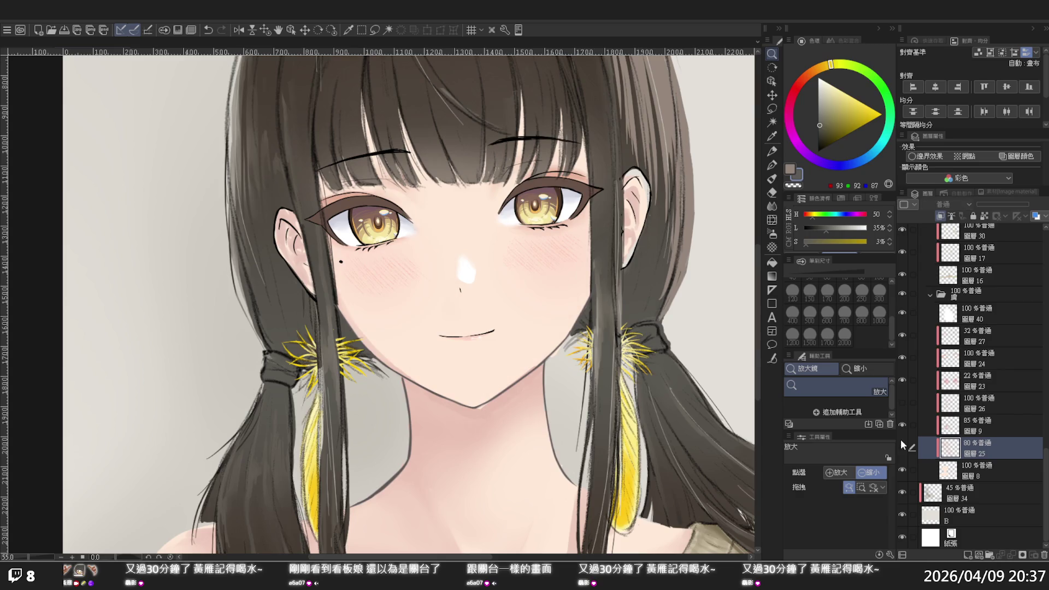
{"action": "left_click", "coordinate": [902, 446]}
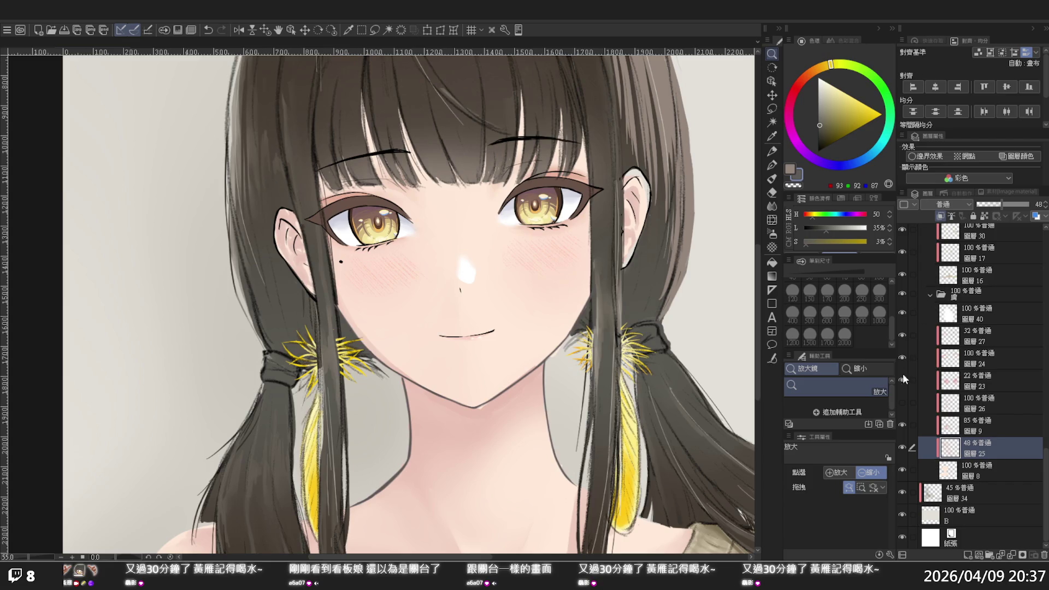
{"action": "left_click", "coordinate": [983, 428]}
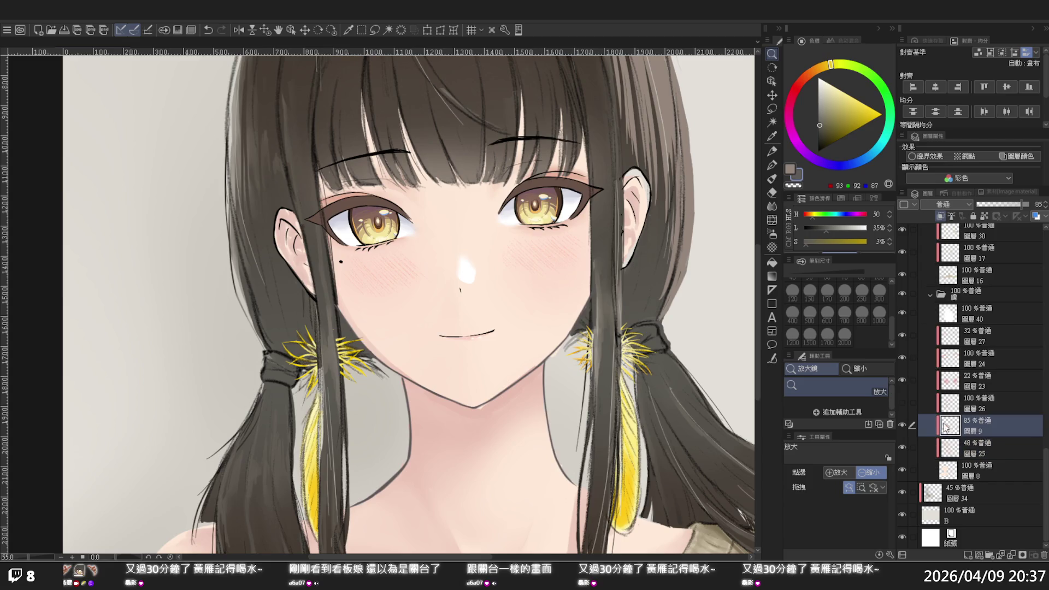
{"action": "left_click", "coordinate": [902, 424]}
{"action": "left_click", "coordinate": [901, 424]}
Step: Sample the neck skin colour, then set transparent colour with the G-pen on the layer below the chin shading
{"action": "left_click", "coordinate": [772, 136]}
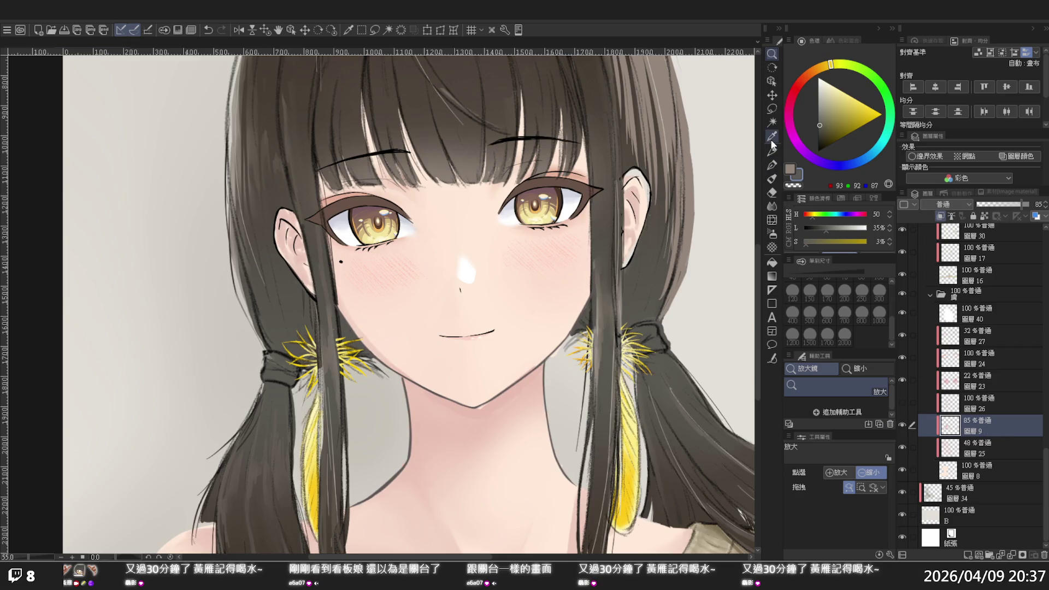
{"action": "left_click", "coordinate": [517, 405]}
{"action": "scroll", "coordinate": [518, 406], "scroll_direction": "up", "scroll_amount": 2}
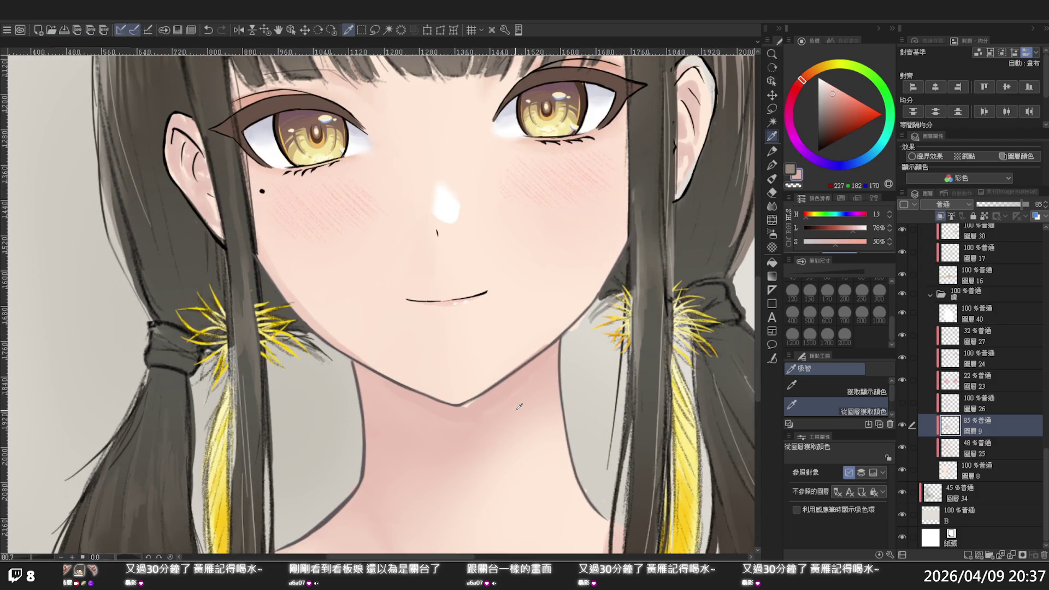
{"action": "key", "text": "p"}
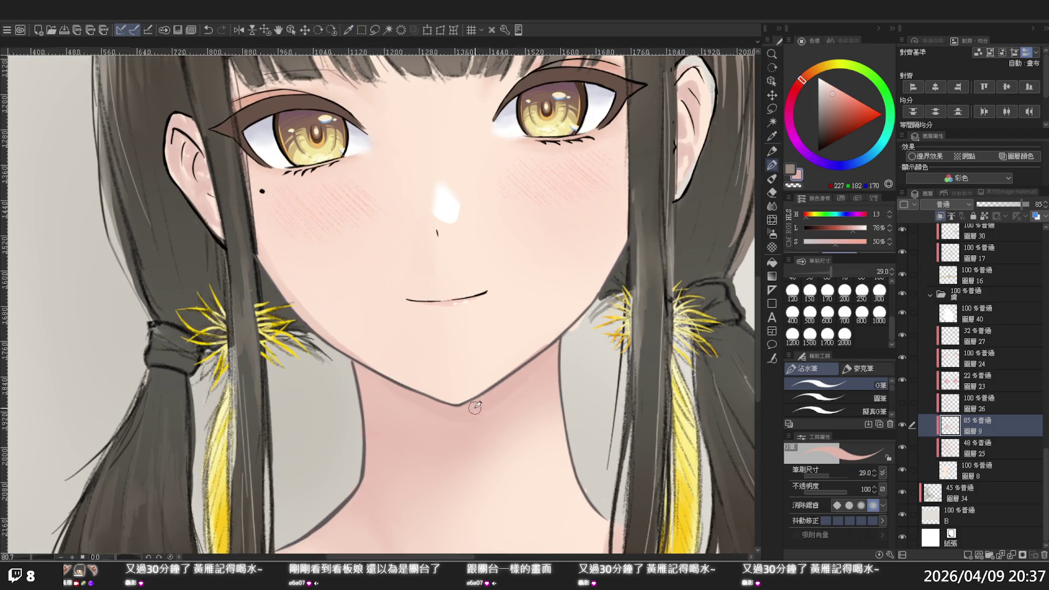
{"action": "key", "text": "ctrl+space"}
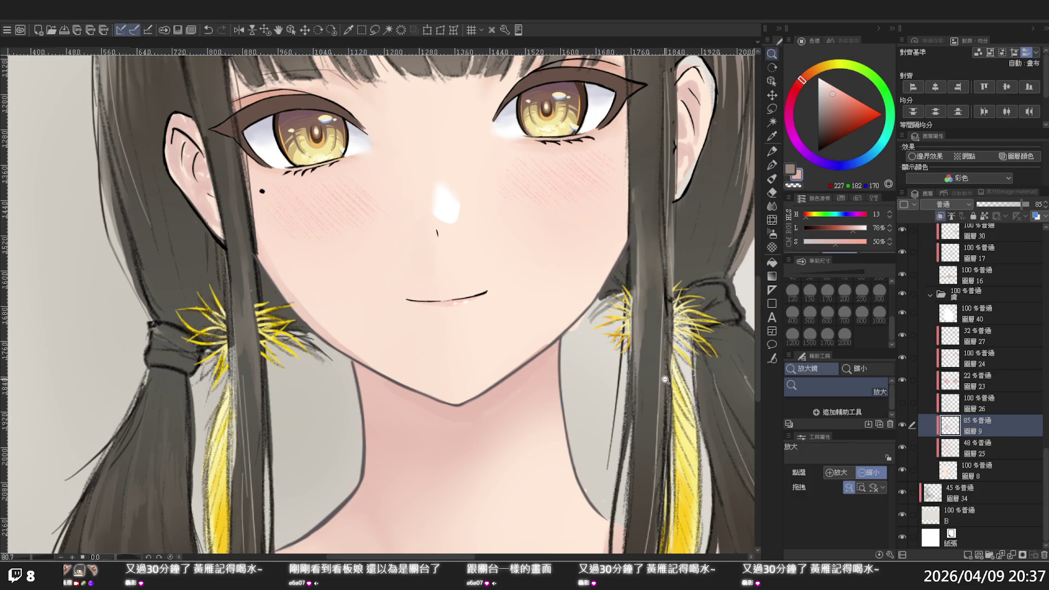
{"action": "left_click", "coordinate": [975, 469]}
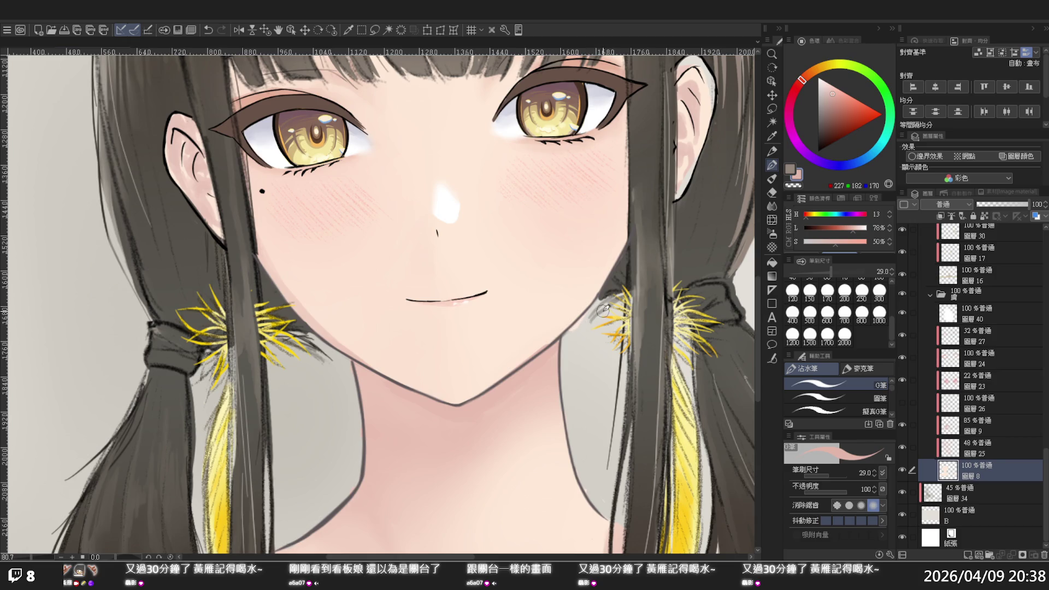
{"action": "key", "text": "c"}
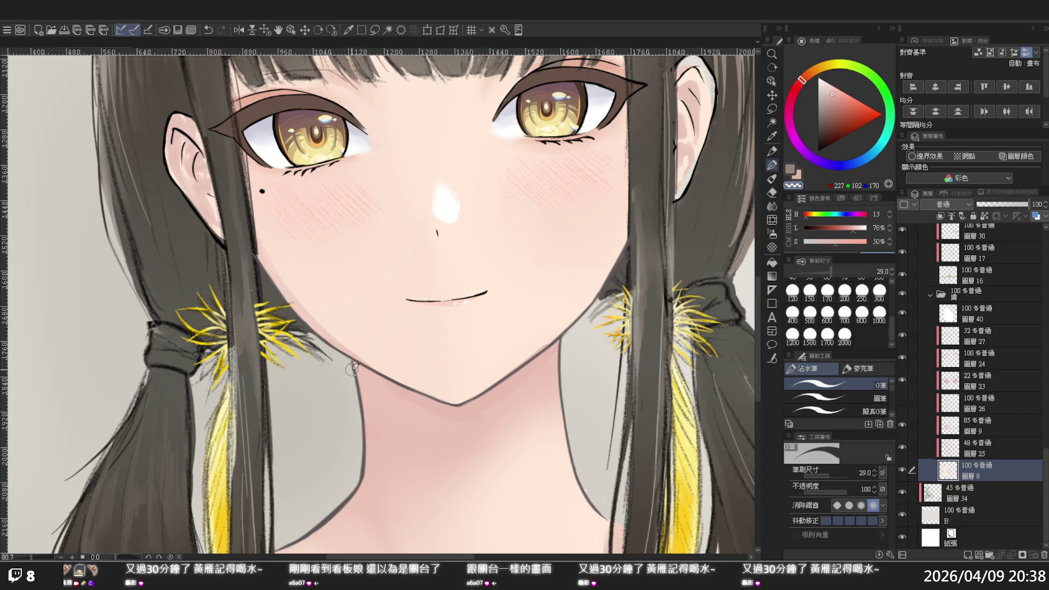
{"action": "left_click", "coordinate": [576, 361], "text": "ctrl+alt"}
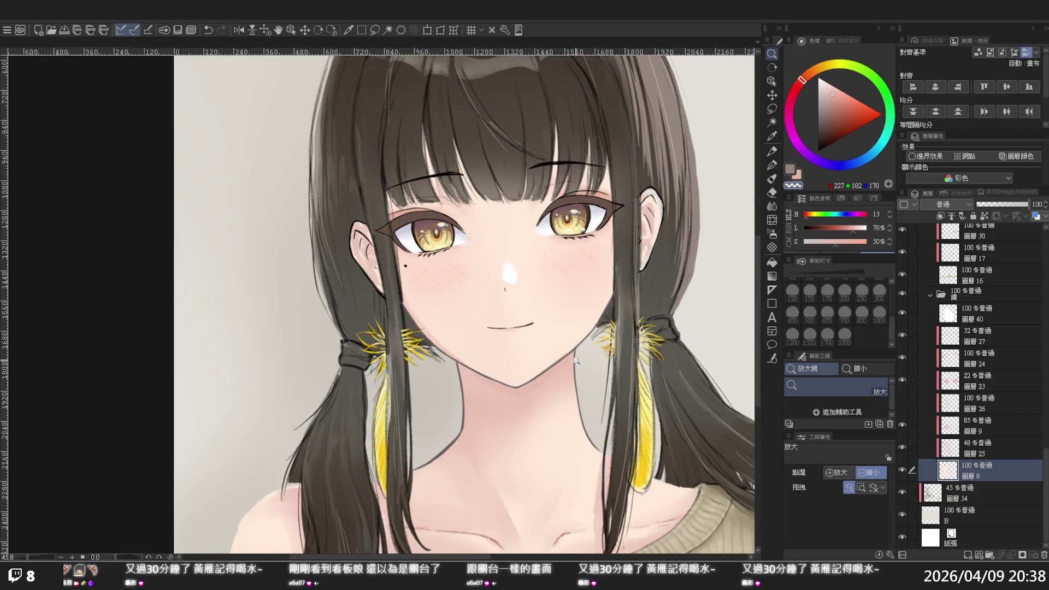
{"action": "left_click", "coordinate": [576, 360]}
{"action": "left_click_drag", "start_coordinate": [562, 359], "coordinate": [566, 359]}
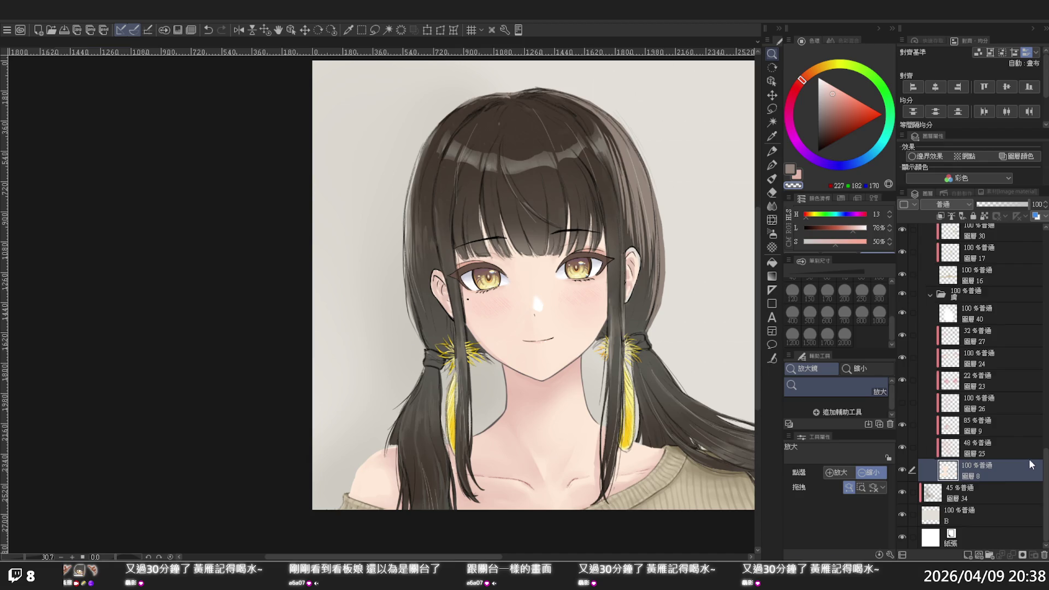
{"action": "left_click", "coordinate": [473, 314]}
{"action": "left_click", "coordinate": [475, 322]}
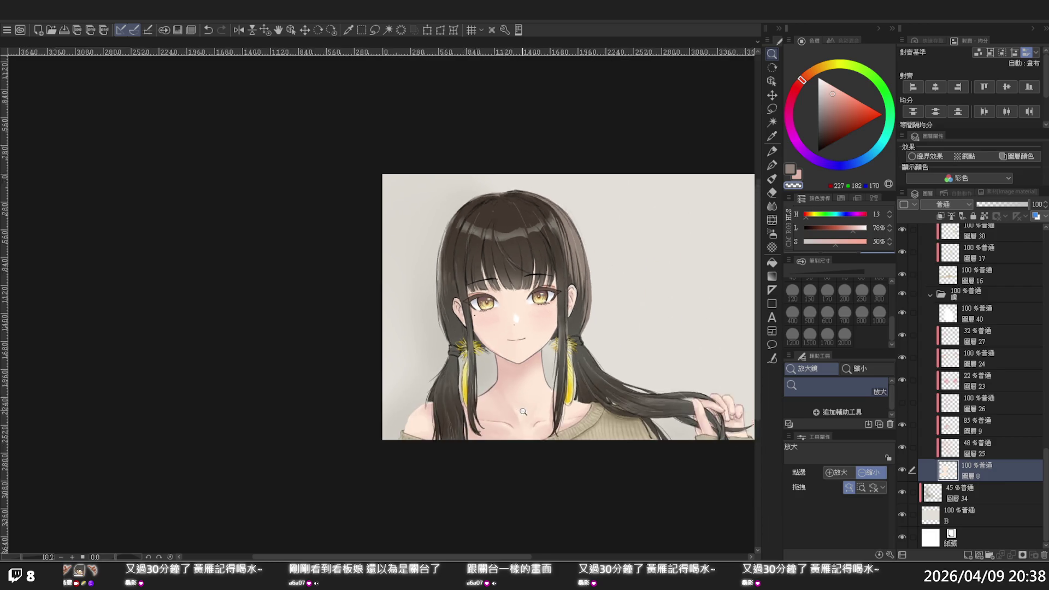
{"action": "left_click", "coordinate": [543, 366]}
{"action": "left_click", "coordinate": [628, 412], "text": "alt"}
{"action": "left_click", "coordinate": [670, 398], "text": "alt"}
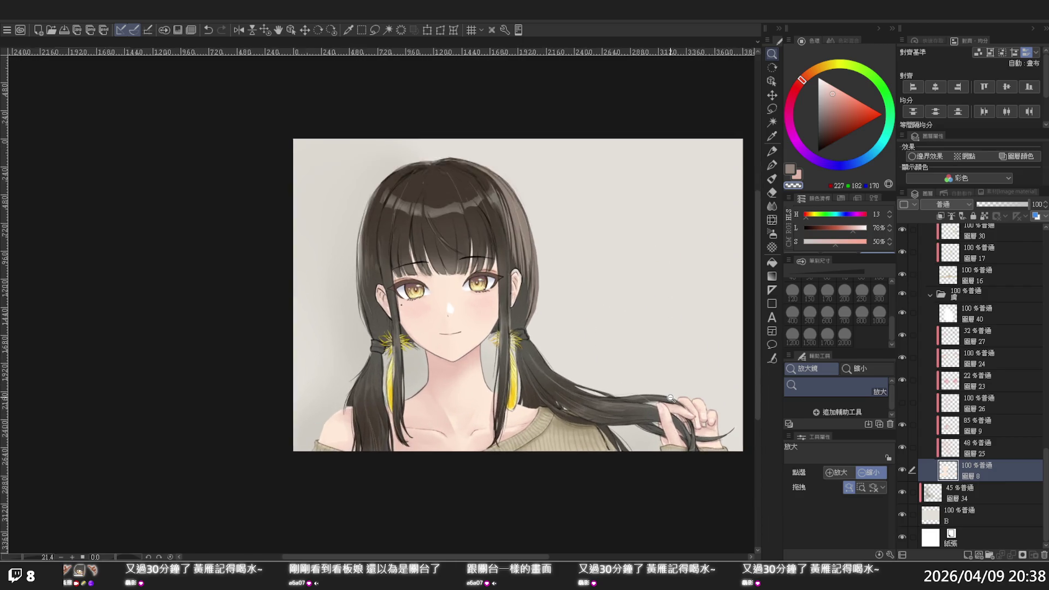
{"action": "left_click", "coordinate": [670, 397], "text": "alt"}
{"action": "left_click", "coordinate": [670, 397]}
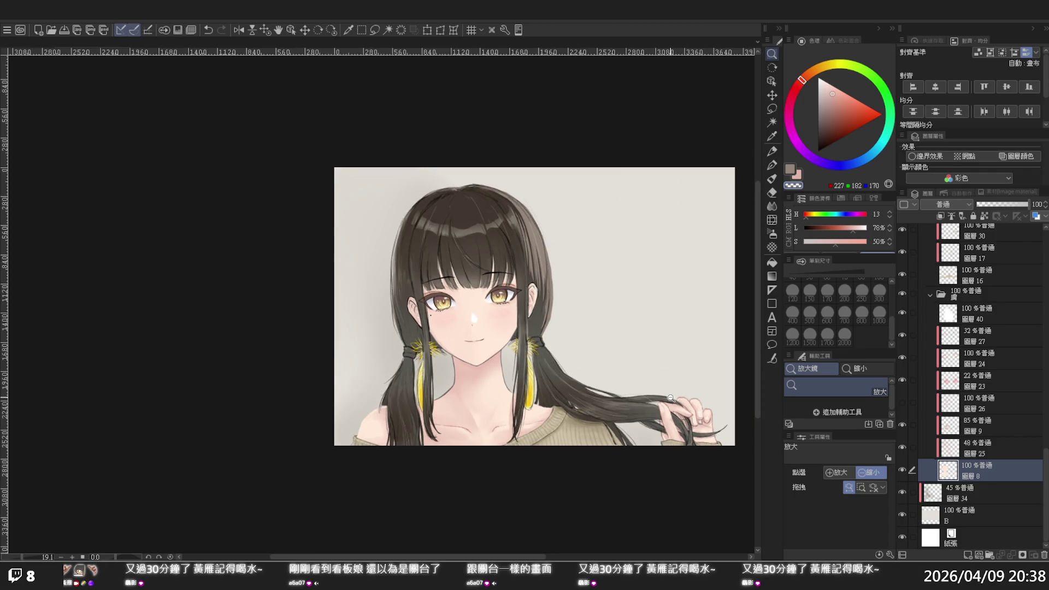
{"action": "left_click", "coordinate": [670, 397], "text": "alt"}
{"action": "left_click", "coordinate": [669, 398], "text": "alt"}
{"action": "left_click", "coordinate": [668, 401], "text": "alt"}
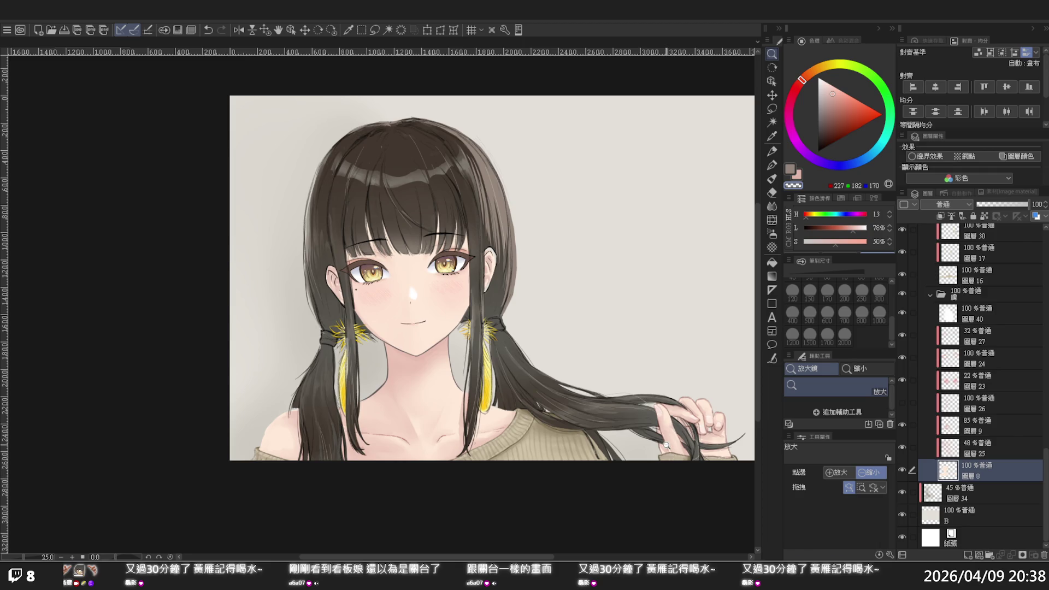
{"action": "left_click", "coordinate": [596, 276]}
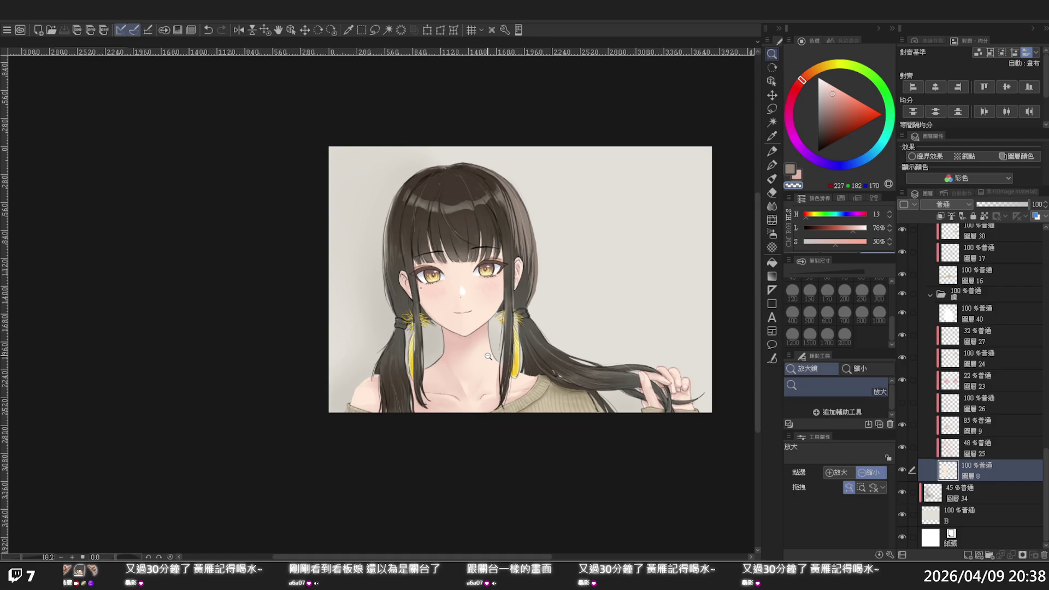
{"action": "scroll", "coordinate": [531, 357], "scroll_direction": "up", "scroll_amount": 1}
{"action": "scroll", "coordinate": [611, 210], "scroll_direction": "up", "scroll_amount": 1}
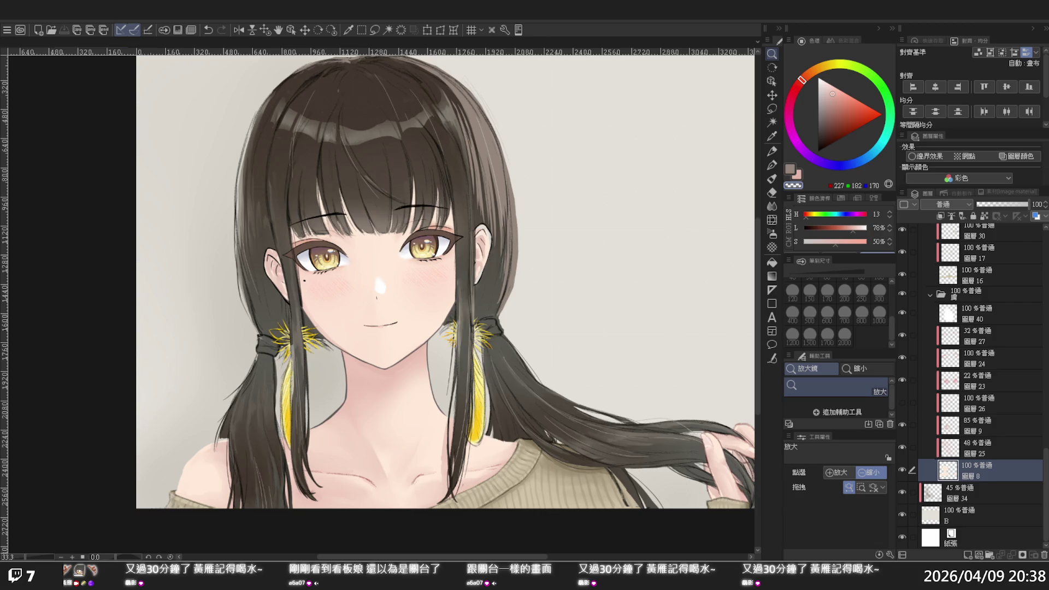
{"action": "scroll", "coordinate": [445, 281], "scroll_direction": "down", "scroll_amount": 1}
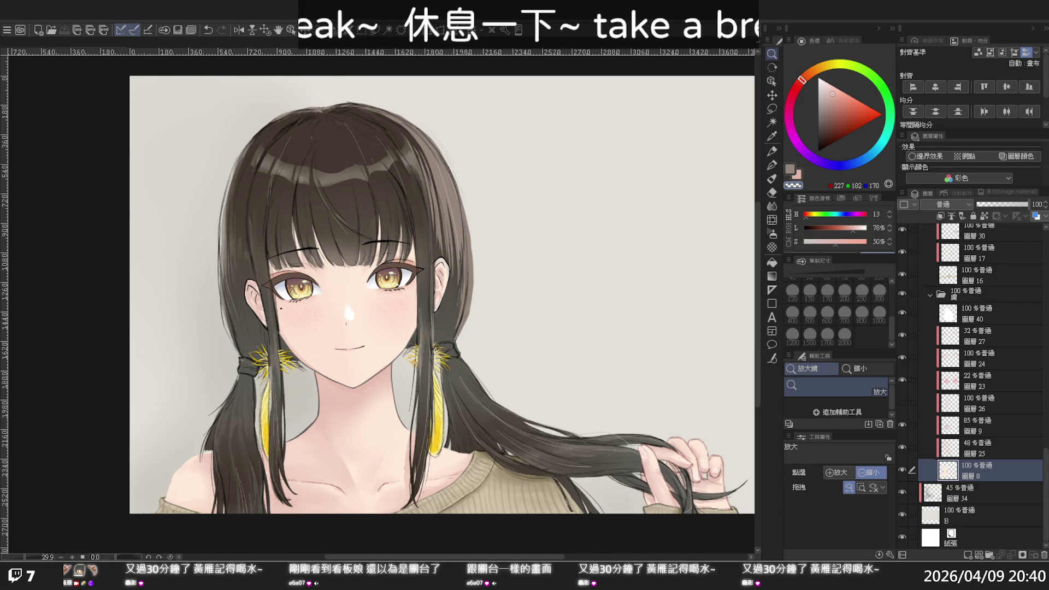
{"action": "scroll", "coordinate": [322, 262], "scroll_direction": "up", "scroll_amount": 1}
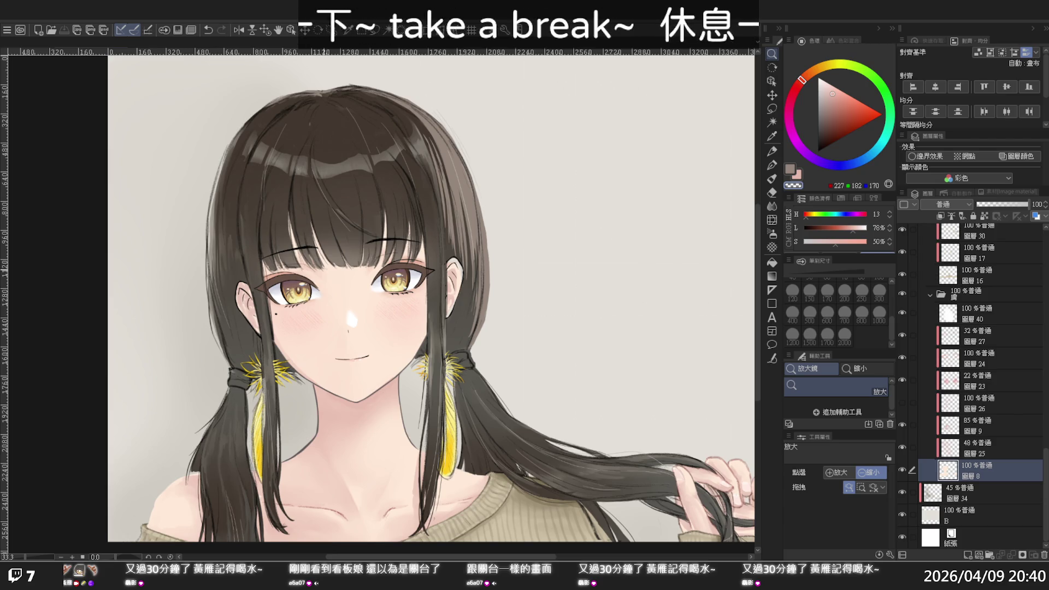
{"action": "scroll", "coordinate": [317, 263], "scroll_direction": "down", "scroll_amount": 2}
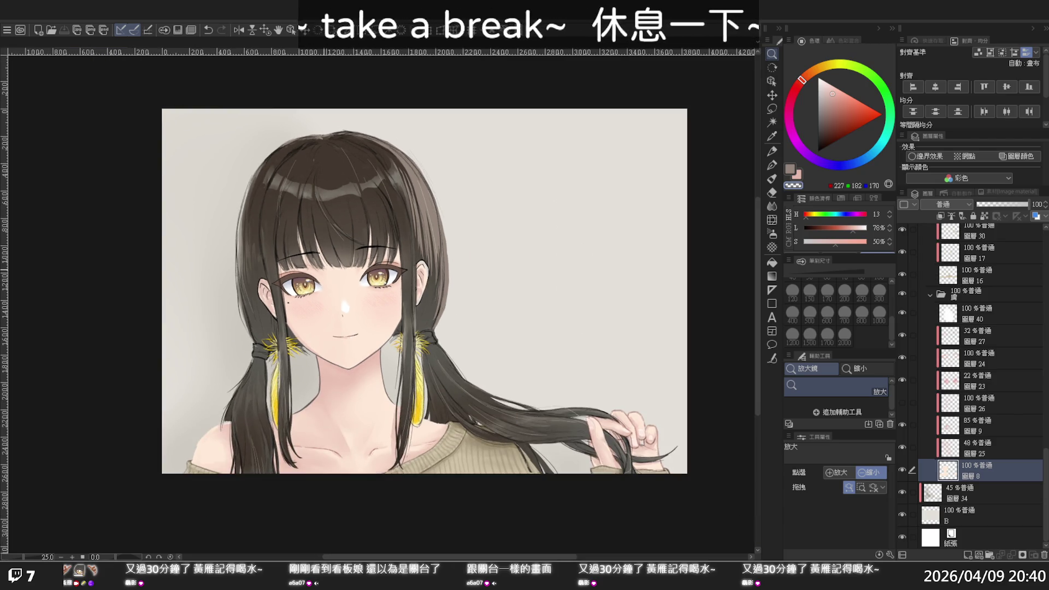
{"action": "scroll", "coordinate": [325, 270], "scroll_direction": "down", "scroll_amount": 1}
{"action": "scroll", "coordinate": [331, 207], "scroll_direction": "up", "scroll_amount": 1}
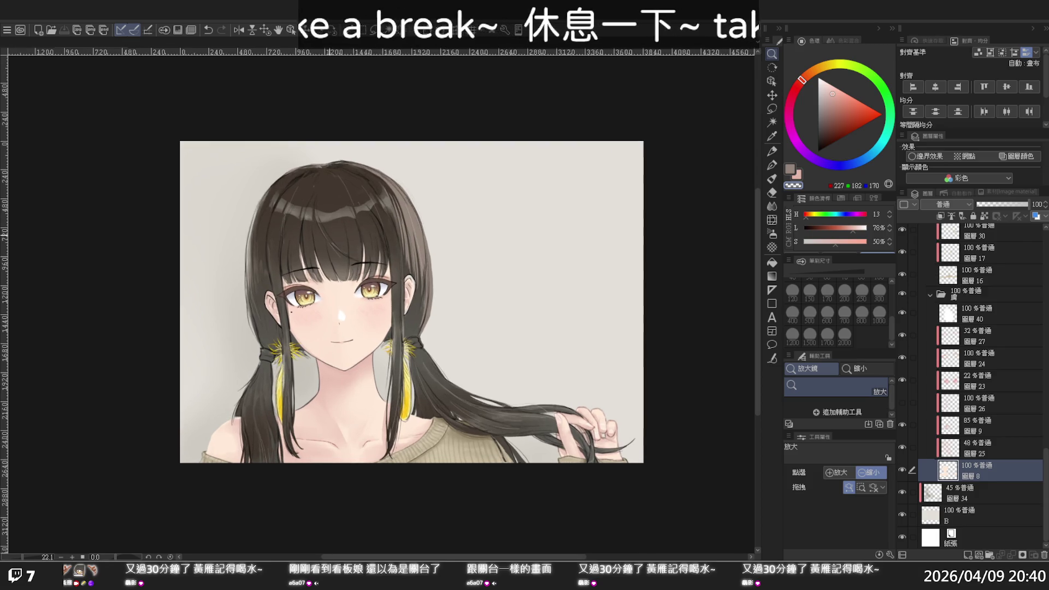
{"action": "scroll", "coordinate": [329, 238], "scroll_direction": "up", "scroll_amount": 1}
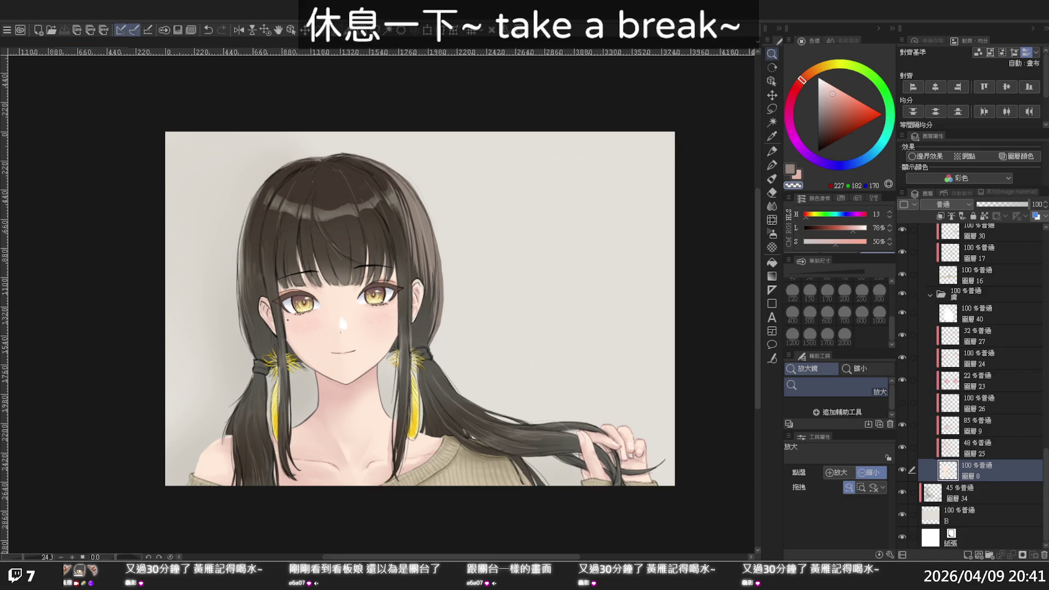
{"action": "scroll", "coordinate": [453, 241], "scroll_direction": "up", "scroll_amount": 1}
{"action": "scroll", "coordinate": [453, 242], "scroll_direction": "up", "scroll_amount": 1}
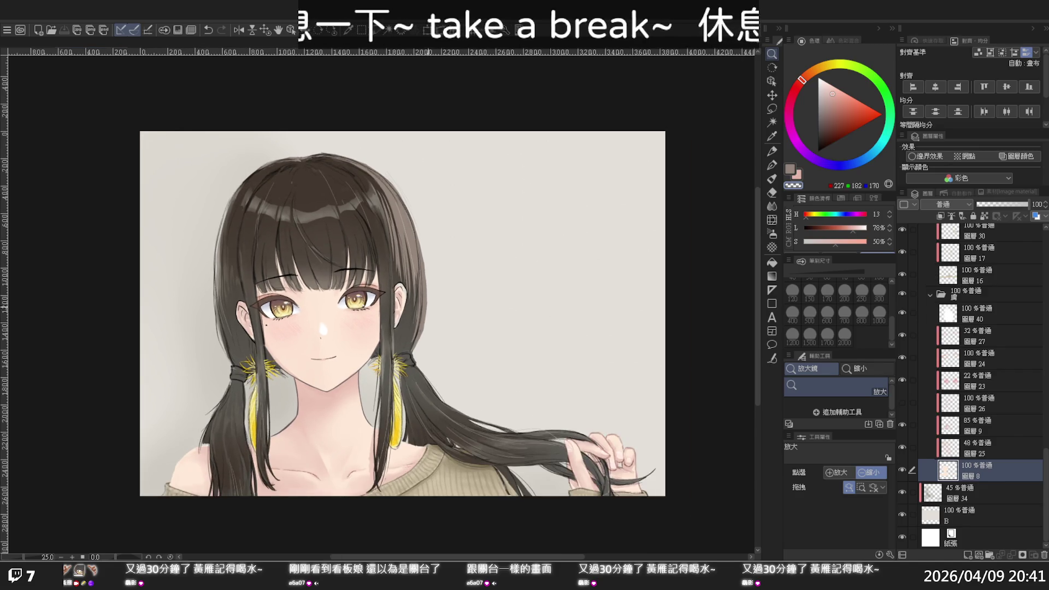
{"action": "scroll", "coordinate": [453, 242], "scroll_direction": "up", "scroll_amount": 1}
{"action": "scroll", "coordinate": [366, 298], "scroll_direction": "up", "scroll_amount": 1}
{"action": "scroll", "coordinate": [365, 298], "scroll_direction": "up", "scroll_amount": 5}
{"action": "scroll", "coordinate": [366, 297], "scroll_direction": "up", "scroll_amount": 1}
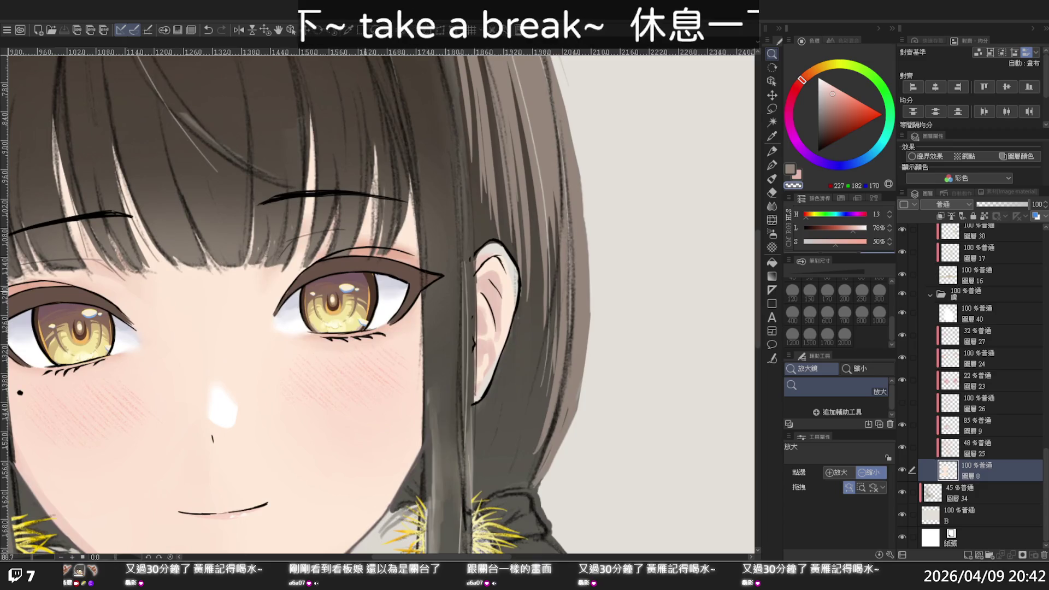
{"action": "scroll", "coordinate": [366, 298], "scroll_direction": "up", "scroll_amount": 1}
{"action": "scroll", "coordinate": [373, 273], "scroll_direction": "up", "scroll_amount": 1}
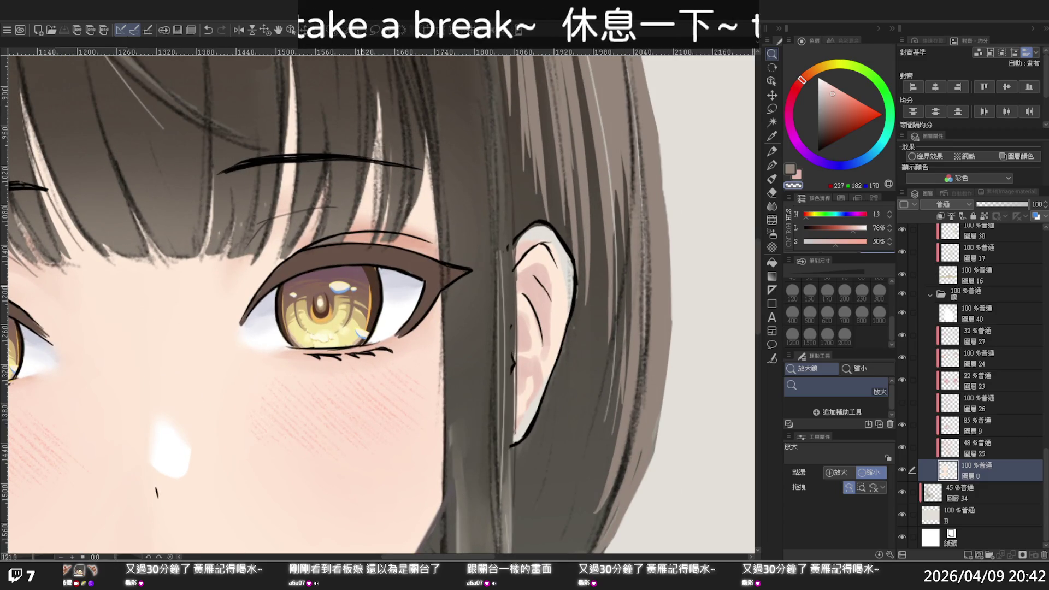
{"action": "scroll", "coordinate": [371, 298], "scroll_direction": "down", "scroll_amount": 1}
{"action": "scroll", "coordinate": [372, 298], "scroll_direction": "down", "scroll_amount": 2}
{"action": "scroll", "coordinate": [371, 298], "scroll_direction": "down", "scroll_amount": 3}
{"action": "scroll", "coordinate": [371, 298], "scroll_direction": "down", "scroll_amount": 1}
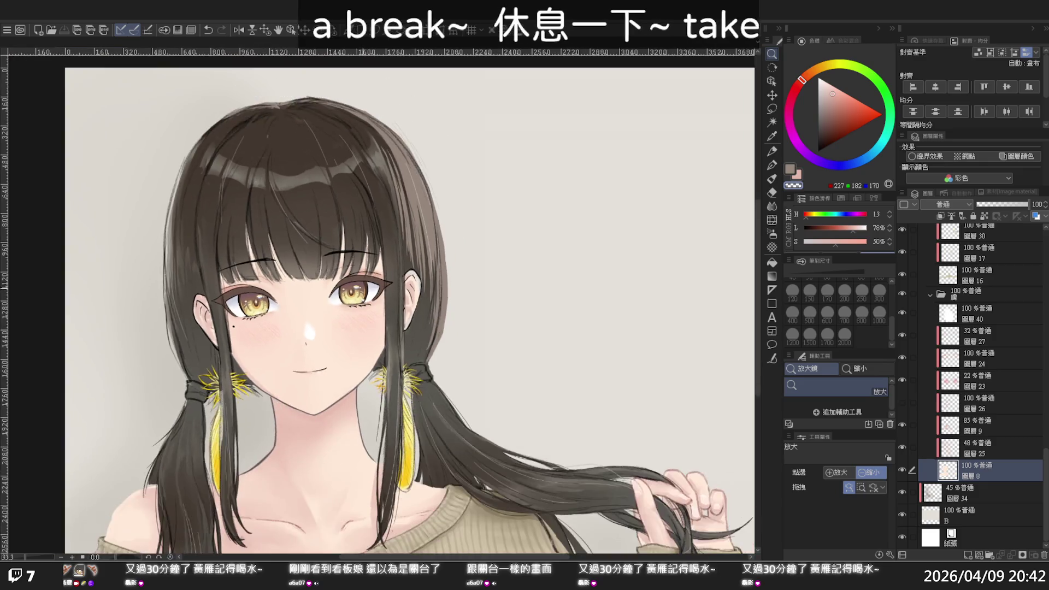
{"action": "scroll", "coordinate": [360, 285], "scroll_direction": "down", "scroll_amount": 1}
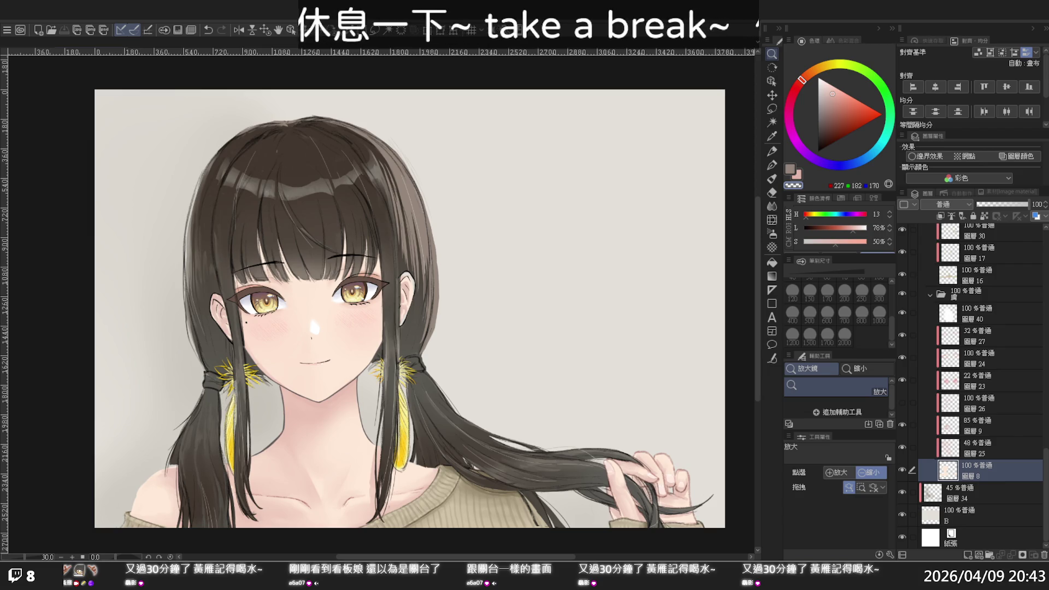
{"action": "scroll", "coordinate": [494, 376], "scroll_direction": "down", "scroll_amount": 2}
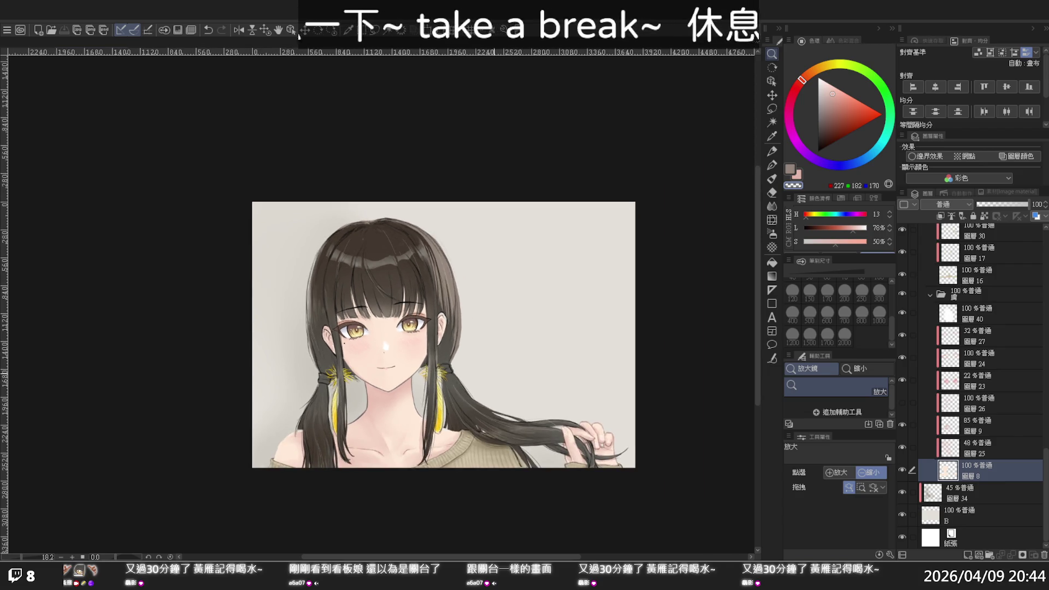
{"action": "scroll", "coordinate": [494, 376], "scroll_direction": "up", "scroll_amount": 1}
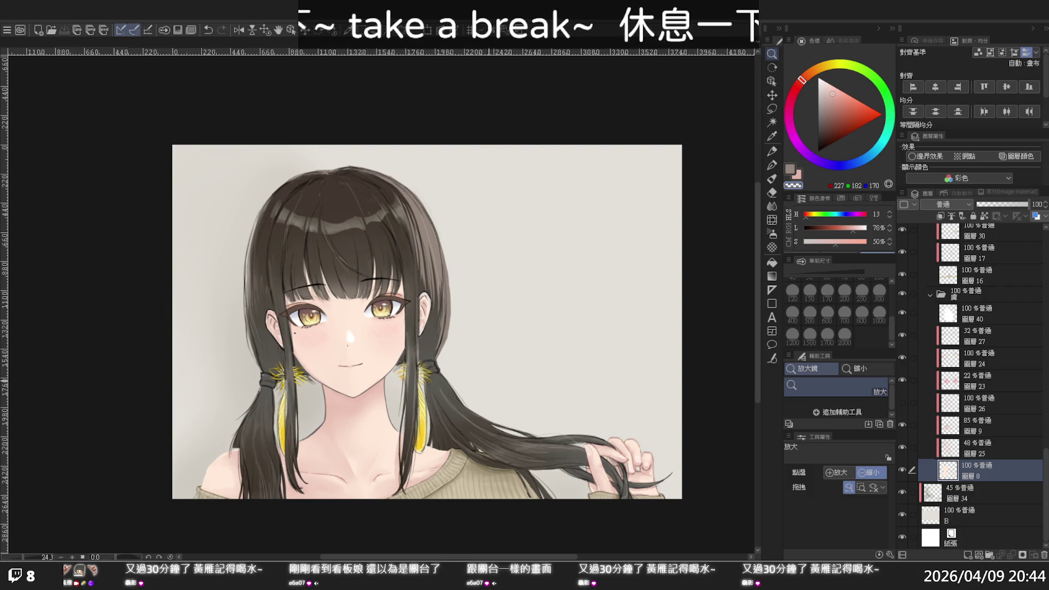
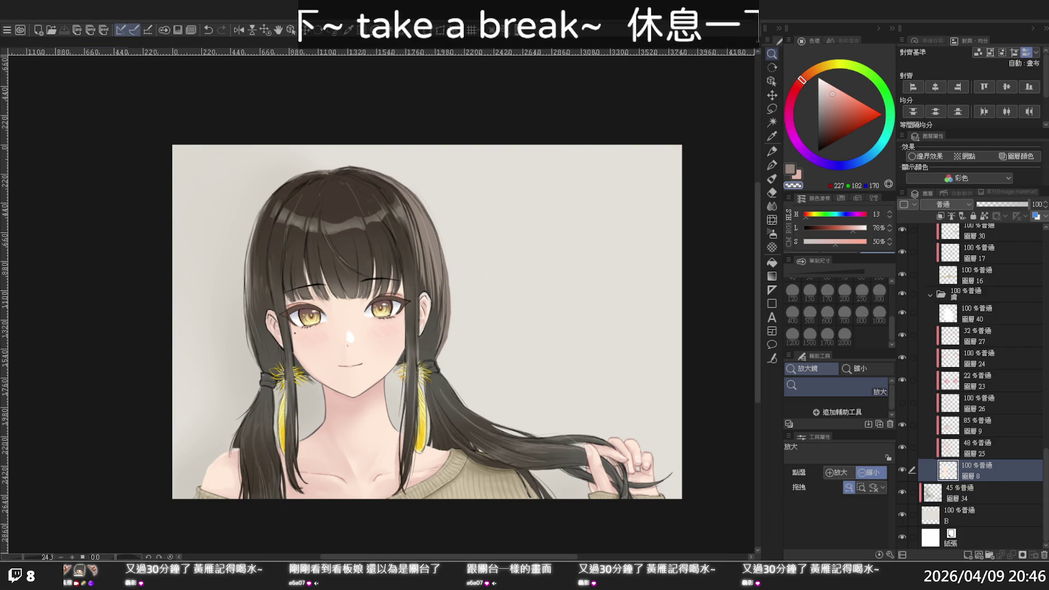
Step: Select 圖層 38 in 資料夾 2 and toggle its visibility to see what it adds to the eyes
{"action": "left_click", "coordinate": [538, 312]}
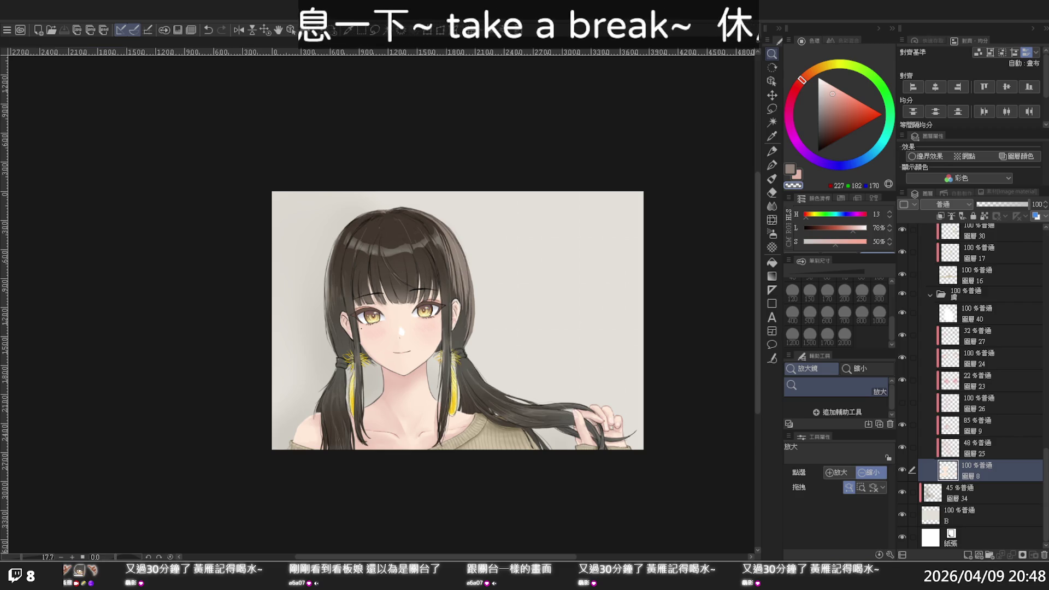
{"action": "scroll", "coordinate": [375, 310], "scroll_direction": "up", "scroll_amount": 2}
{"action": "scroll", "coordinate": [376, 310], "scroll_direction": "up", "scroll_amount": 3}
{"action": "scroll", "coordinate": [376, 310], "scroll_direction": "up", "scroll_amount": 1}
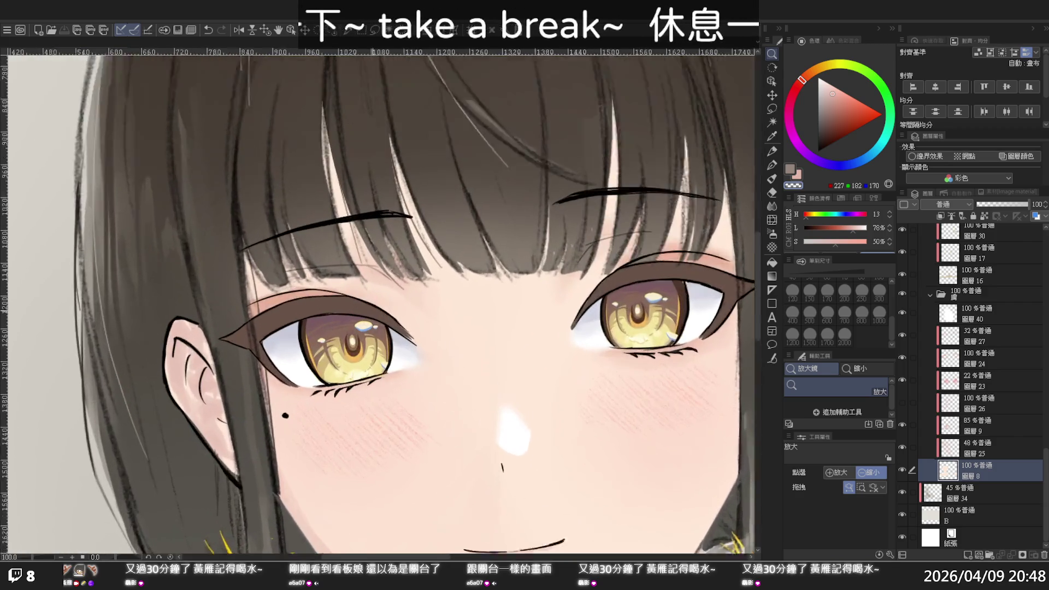
{"action": "scroll", "coordinate": [375, 310], "scroll_direction": "up", "scroll_amount": 1}
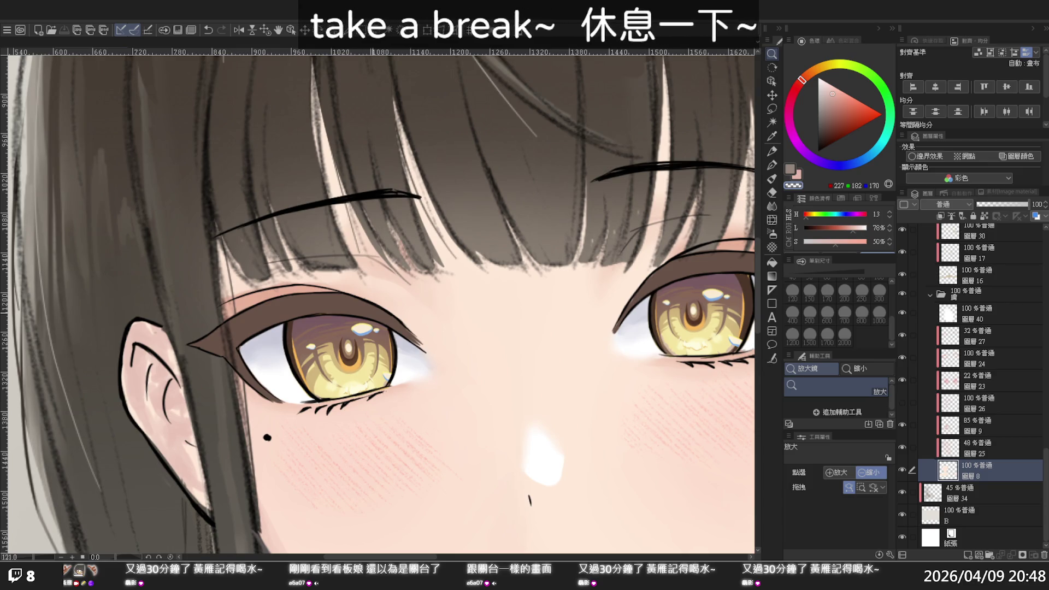
{"action": "scroll", "coordinate": [376, 309], "scroll_direction": "down", "scroll_amount": 2}
{"action": "scroll", "coordinate": [376, 310], "scroll_direction": "down", "scroll_amount": 1}
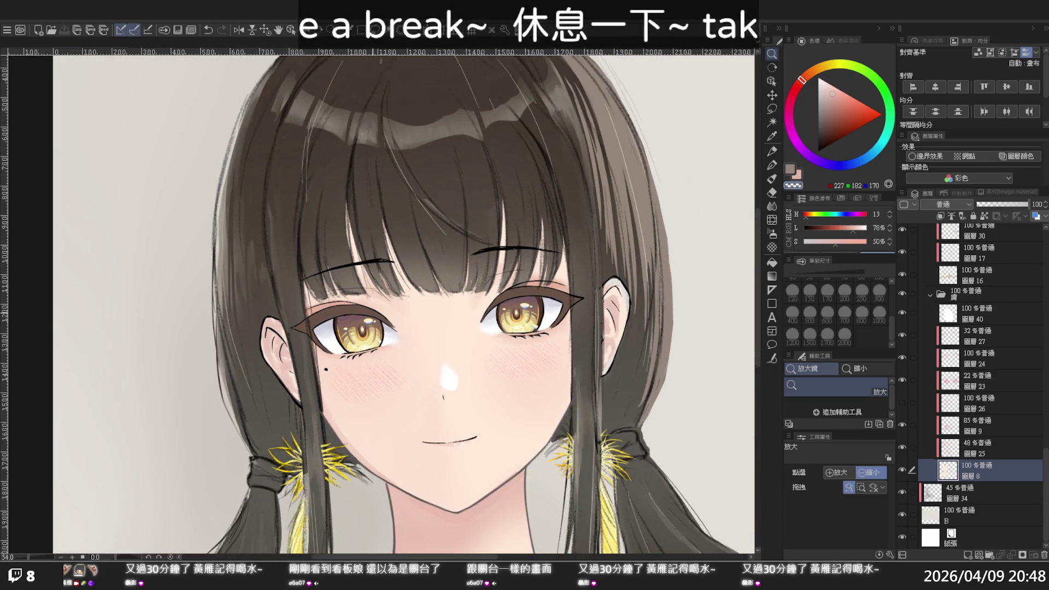
{"action": "scroll", "coordinate": [375, 310], "scroll_direction": "down", "scroll_amount": 1}
{"action": "scroll", "coordinate": [375, 310], "scroll_direction": "down", "scroll_amount": 1}
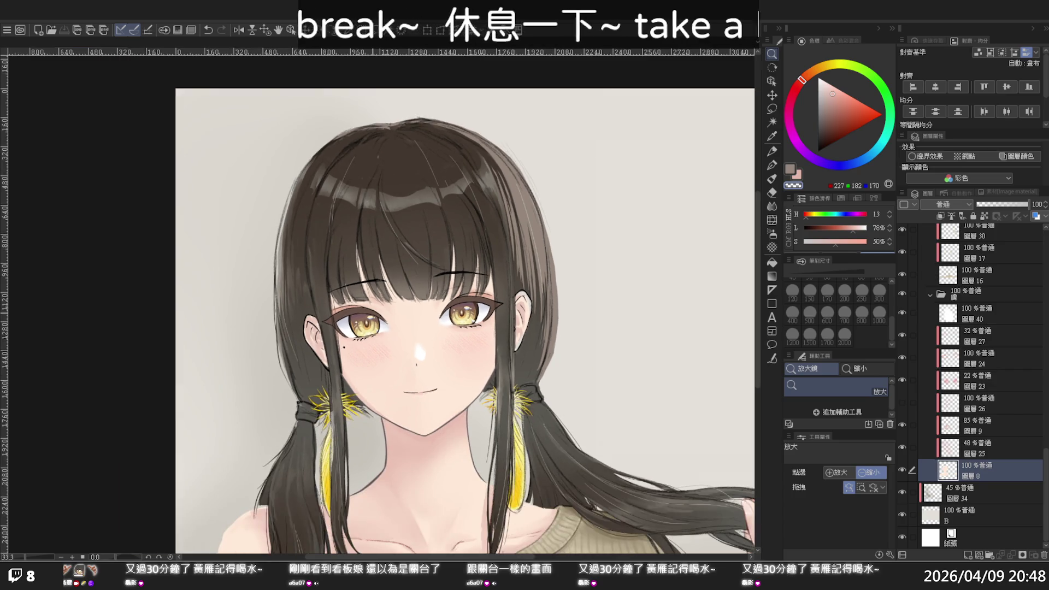
{"action": "scroll", "coordinate": [373, 314], "scroll_direction": "down", "scroll_amount": 1}
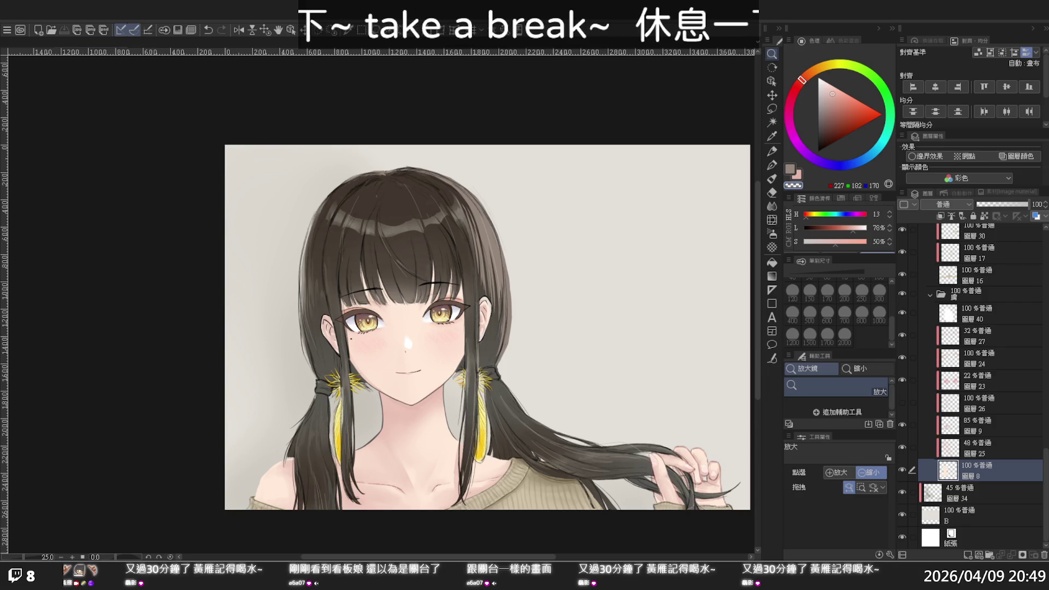
{"action": "scroll", "coordinate": [557, 215], "scroll_direction": "down", "scroll_amount": 1}
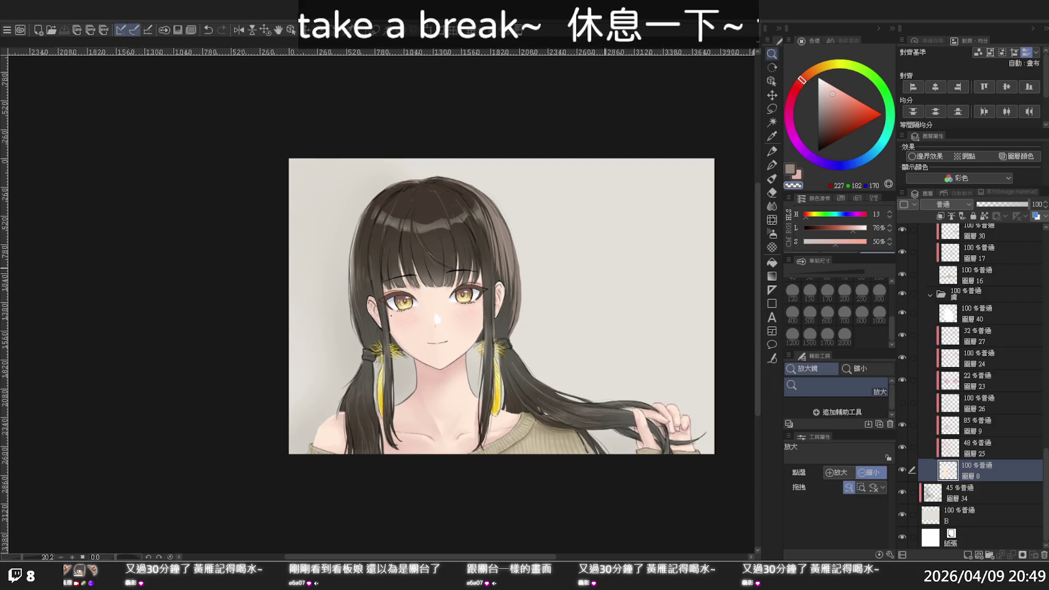
{"action": "scroll", "coordinate": [583, 361], "scroll_direction": "up", "scroll_amount": 1}
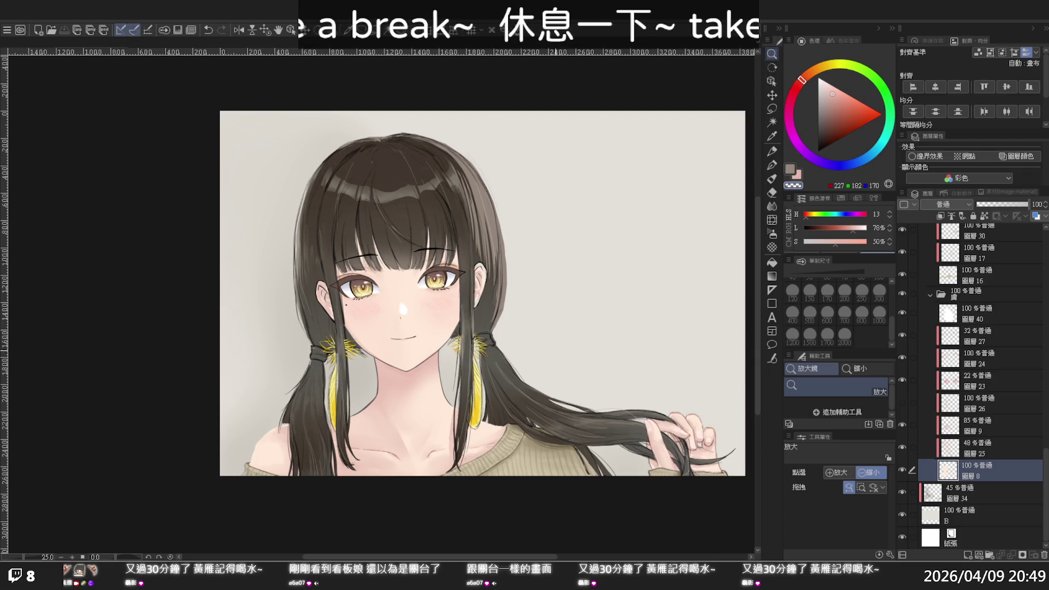
{"action": "scroll", "coordinate": [470, 272], "scroll_direction": "up", "scroll_amount": 2}
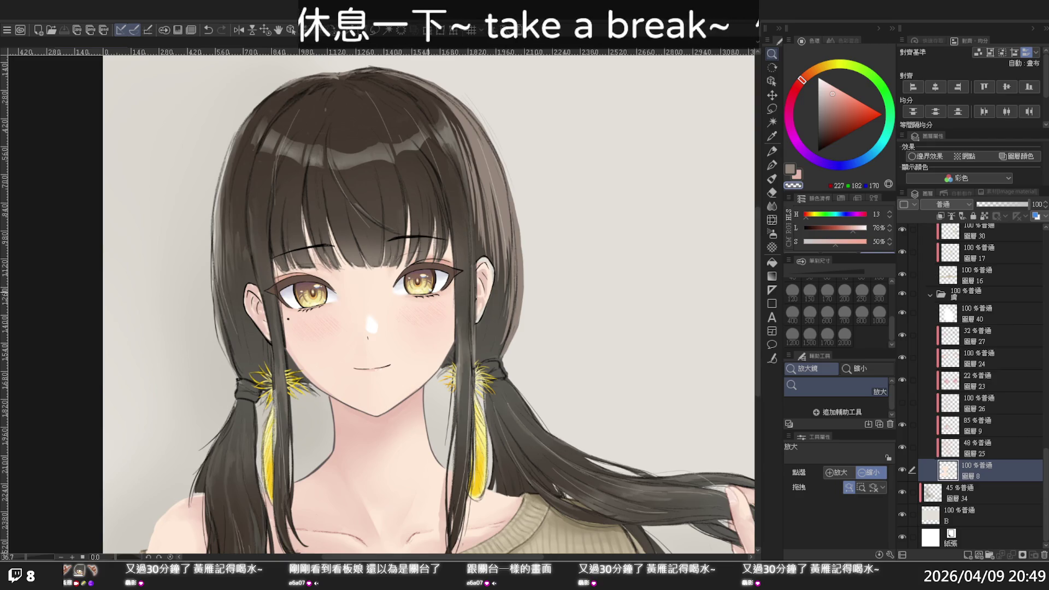
{"action": "scroll", "coordinate": [404, 290], "scroll_direction": "up", "scroll_amount": 1}
{"action": "scroll", "coordinate": [404, 290], "scroll_direction": "up", "scroll_amount": 1}
{"action": "scroll", "coordinate": [404, 289], "scroll_direction": "up", "scroll_amount": 1}
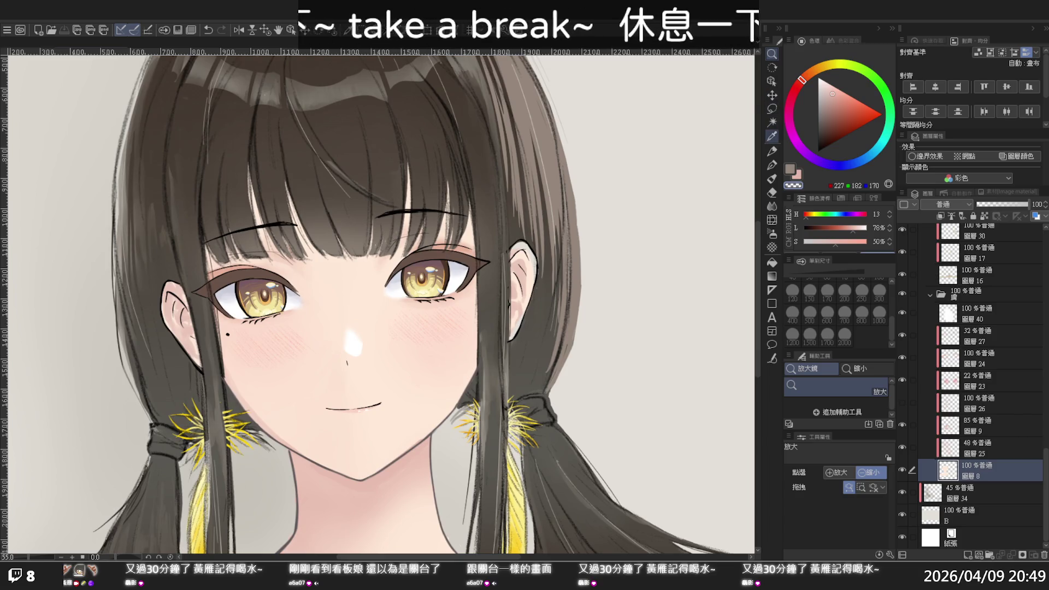
{"action": "left_click", "coordinate": [771, 80]}
{"action": "left_click", "coordinate": [427, 251]}
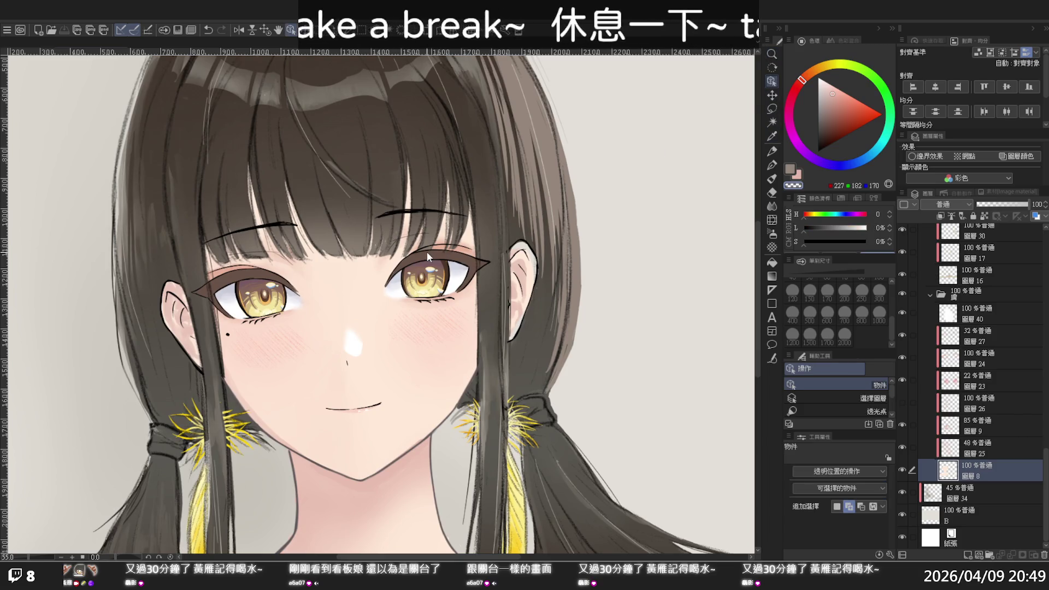
{"action": "scroll", "coordinate": [1001, 372], "scroll_direction": "up", "scroll_amount": 3}
{"action": "scroll", "coordinate": [1001, 371], "scroll_direction": "up", "scroll_amount": 3}
{"action": "scroll", "coordinate": [991, 355], "scroll_direction": "up", "scroll_amount": 3}
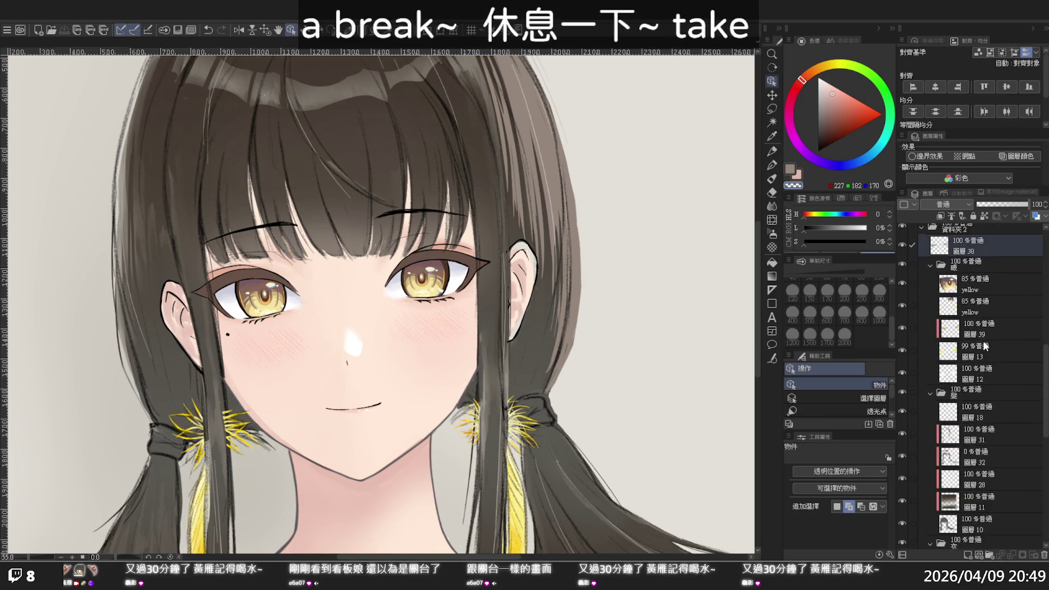
{"action": "scroll", "coordinate": [982, 340], "scroll_direction": "up", "scroll_amount": 3}
{"action": "left_click", "coordinate": [981, 328]}
{"action": "left_click", "coordinate": [901, 325]}
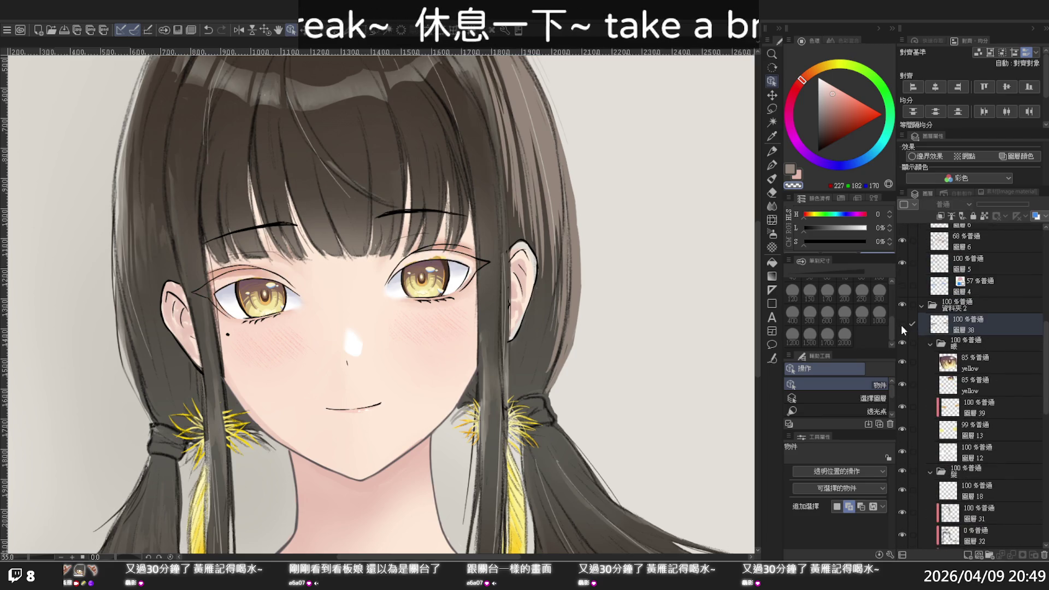
{"action": "left_click", "coordinate": [901, 324]}
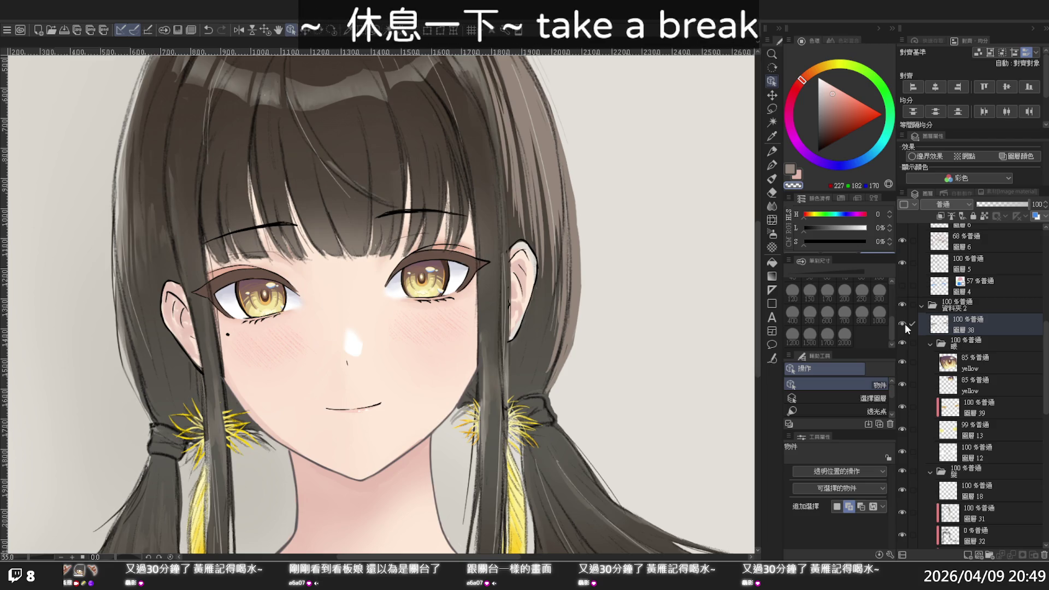
Step: Merge the stray bottom layer down into 圖層 8
{"action": "scroll", "coordinate": [977, 552], "scroll_direction": "down", "scroll_amount": 5}
{"action": "left_click", "coordinate": [978, 538]}
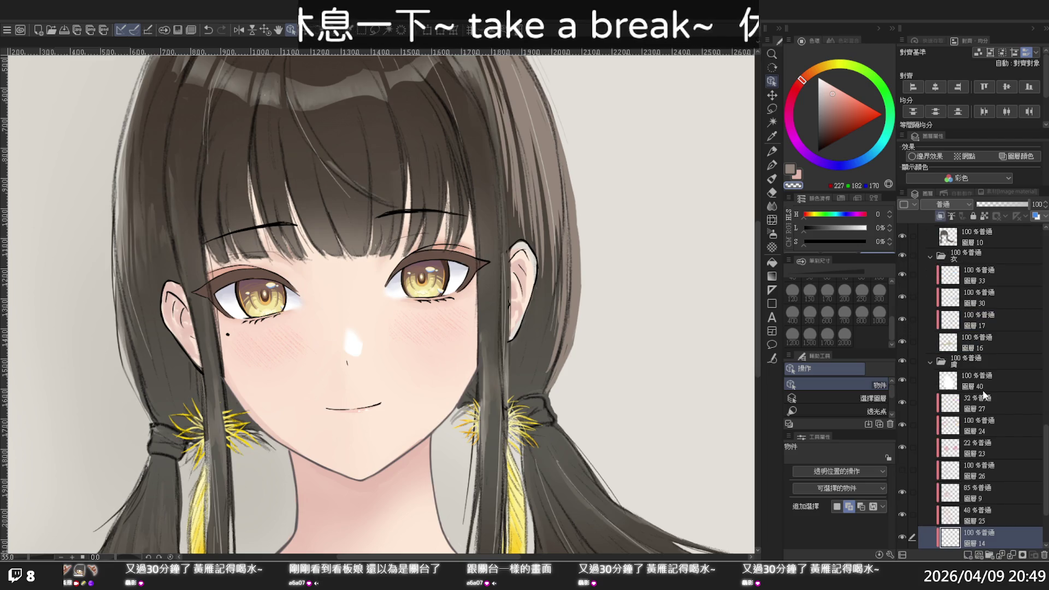
{"action": "key", "text": "ctrl+e"}
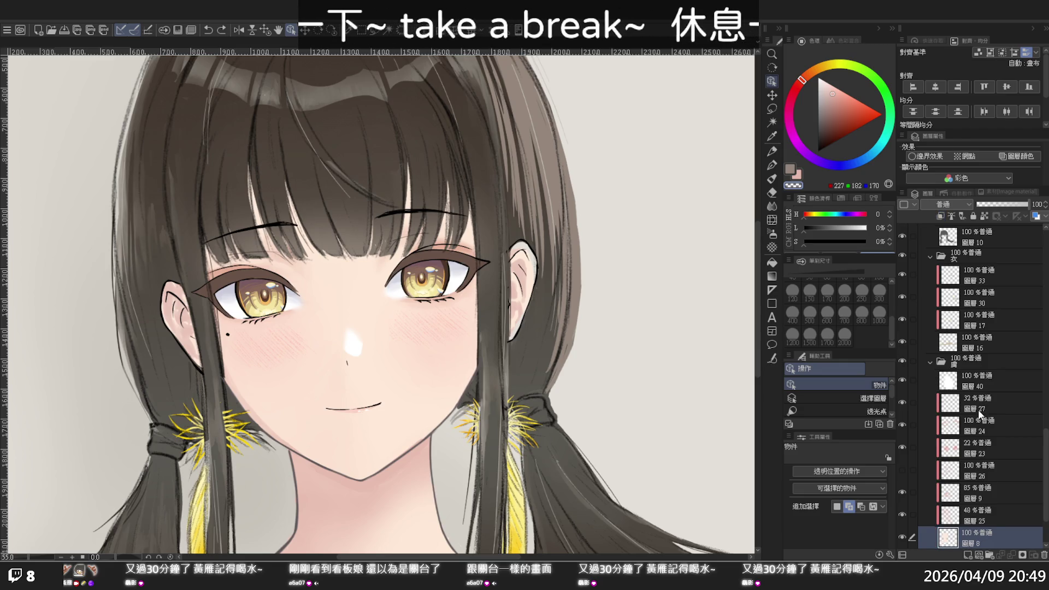
Step: Add a new empty layer, 圖層 14, directly above 圖層 38
{"action": "scroll", "coordinate": [978, 411], "scroll_direction": "up", "scroll_amount": 3}
{"action": "scroll", "coordinate": [978, 403], "scroll_direction": "up", "scroll_amount": 3}
{"action": "scroll", "coordinate": [979, 401], "scroll_direction": "up", "scroll_amount": 2}
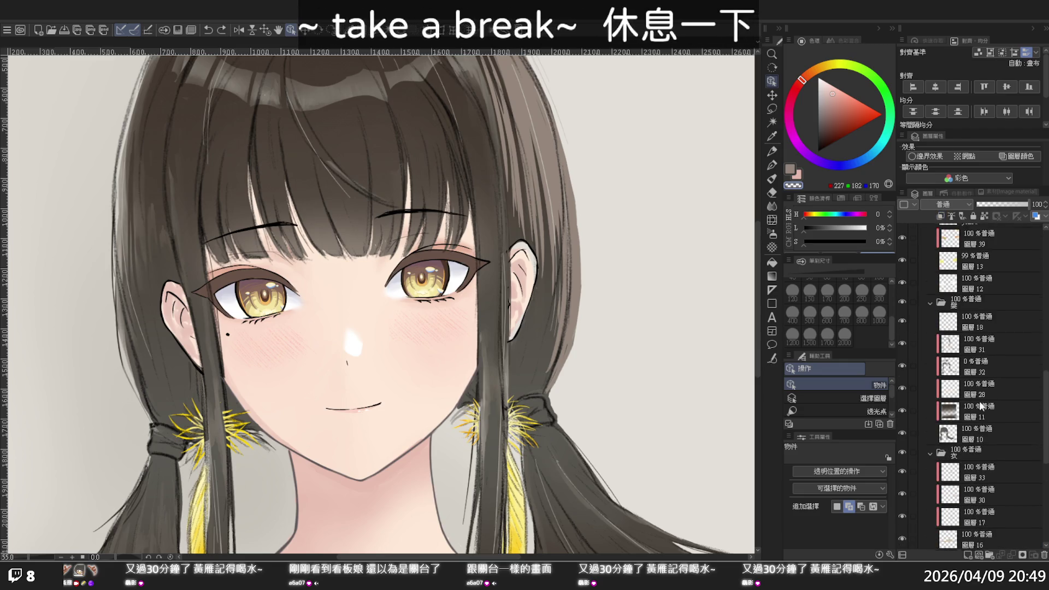
{"action": "scroll", "coordinate": [975, 396], "scroll_direction": "up", "scroll_amount": 3}
{"action": "scroll", "coordinate": [971, 391], "scroll_direction": "up", "scroll_amount": 2}
{"action": "scroll", "coordinate": [970, 381], "scroll_direction": "up", "scroll_amount": 2}
{"action": "left_click", "coordinate": [964, 313]}
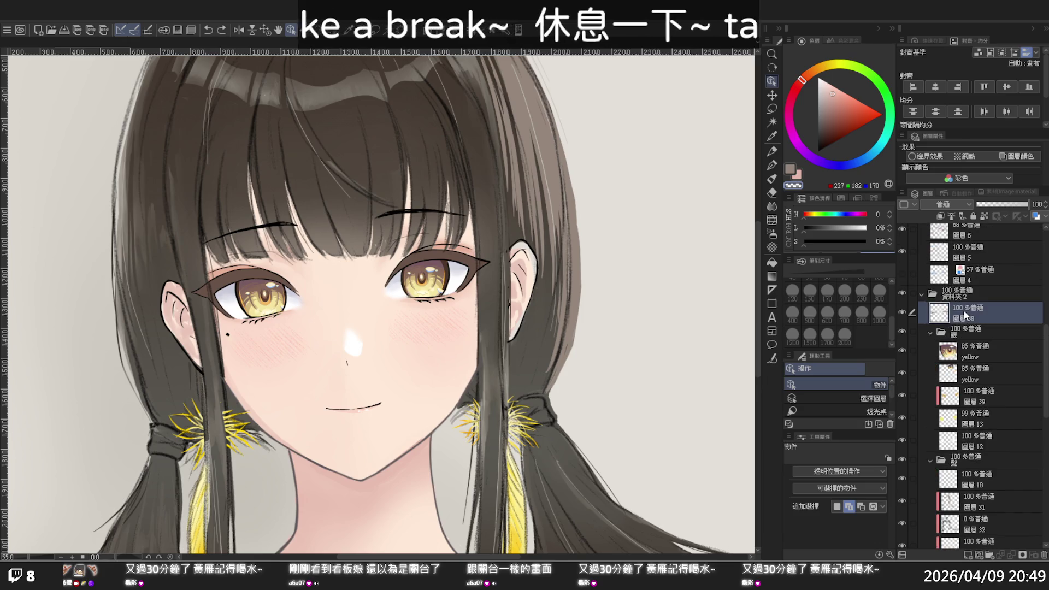
{"action": "left_click", "coordinate": [967, 555]}
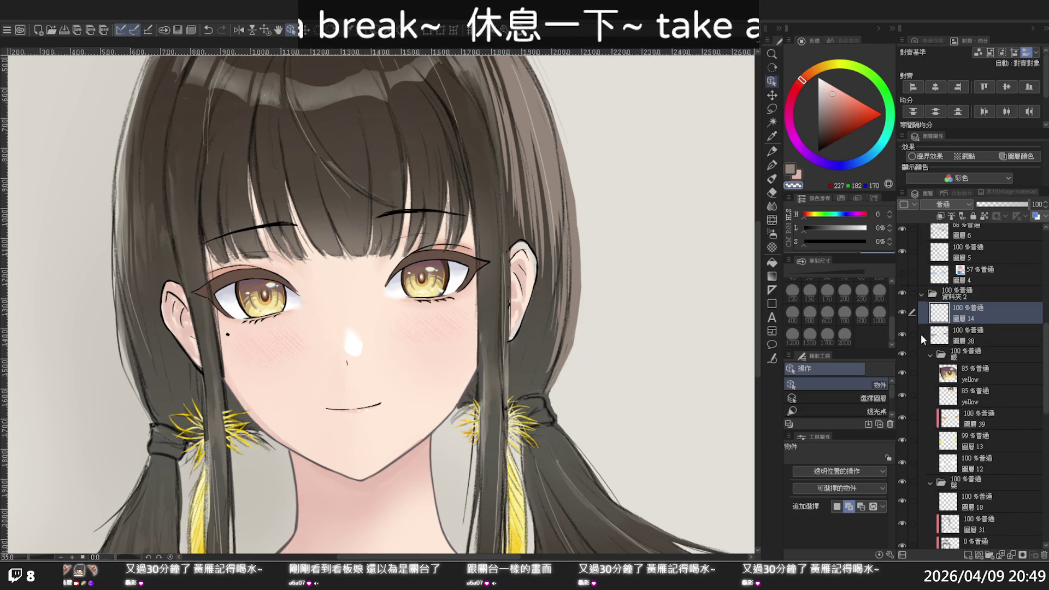
{"action": "scroll", "coordinate": [450, 244], "scroll_direction": "up", "scroll_amount": 1}
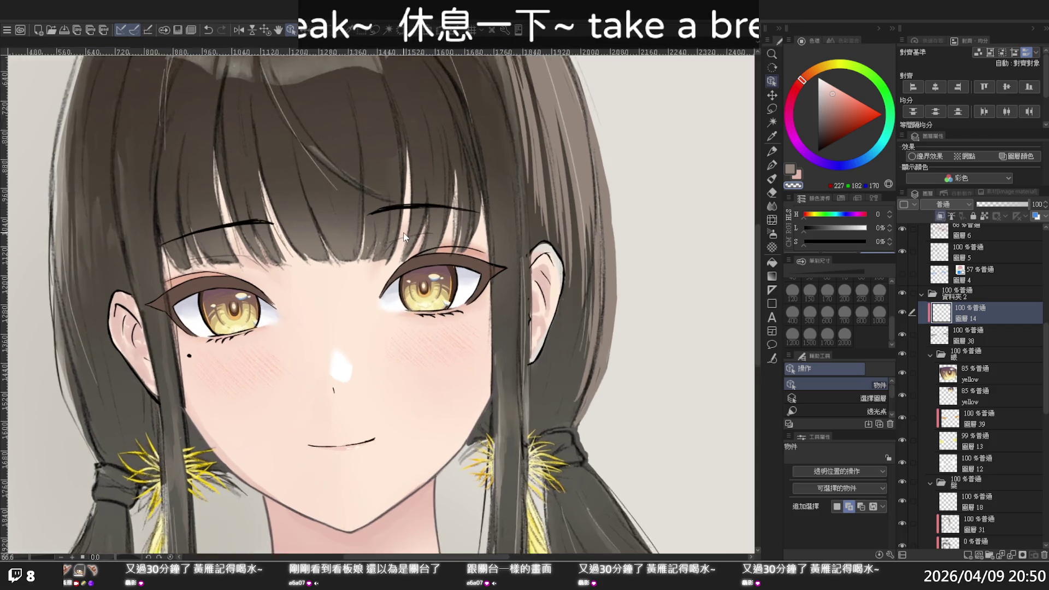
{"action": "scroll", "coordinate": [450, 243], "scroll_direction": "up", "scroll_amount": 1}
{"action": "key", "text": "i"}
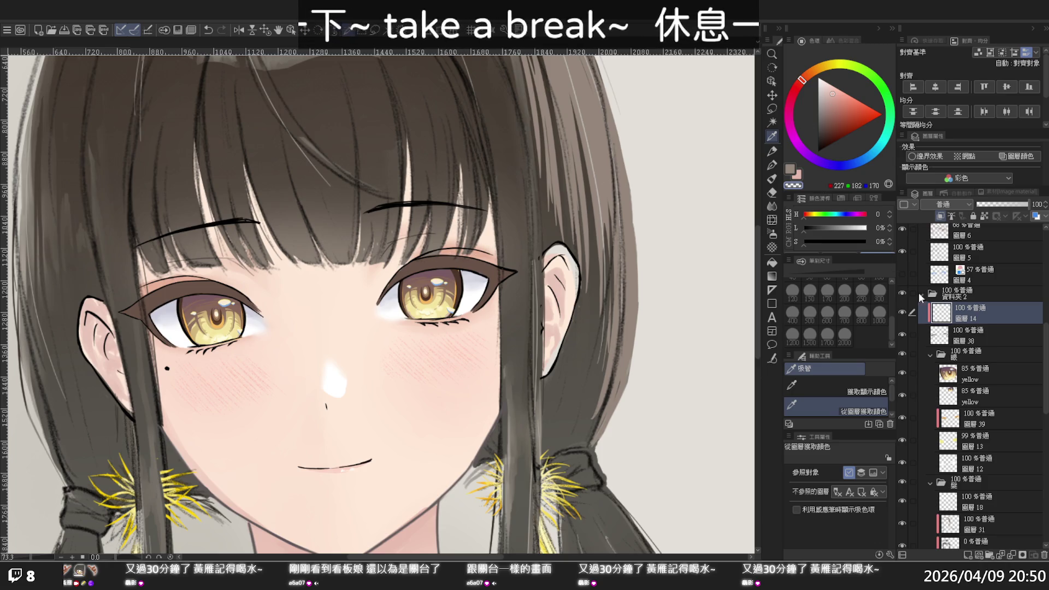
Step: Sample a dark brown from the face and lighten it to a slightly yellow warm tan
{"action": "left_click", "coordinate": [953, 336]}
{"action": "left_click", "coordinate": [433, 258]}
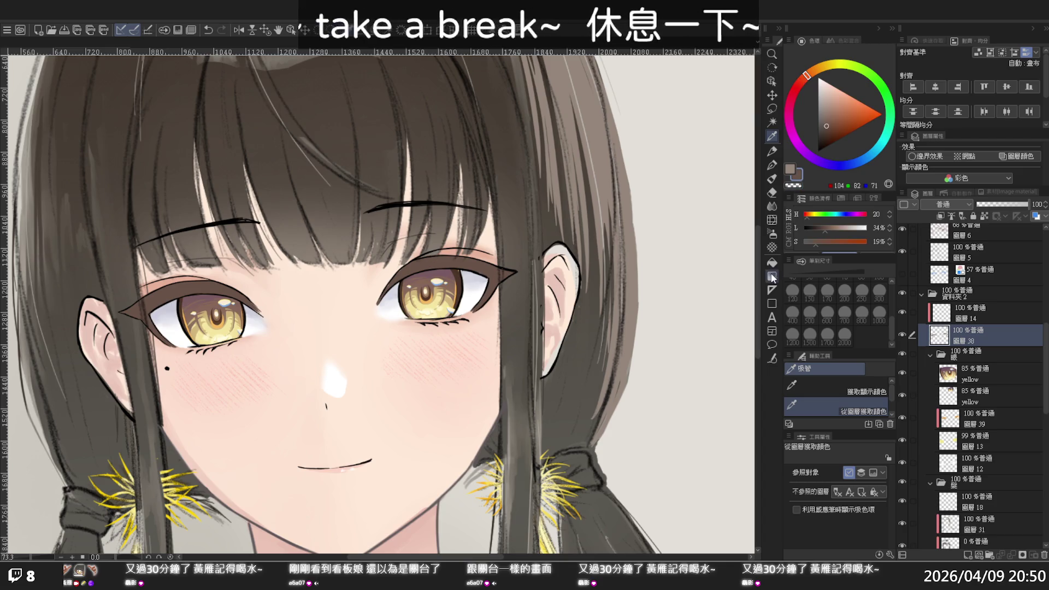
{"action": "left_click", "coordinate": [833, 107]}
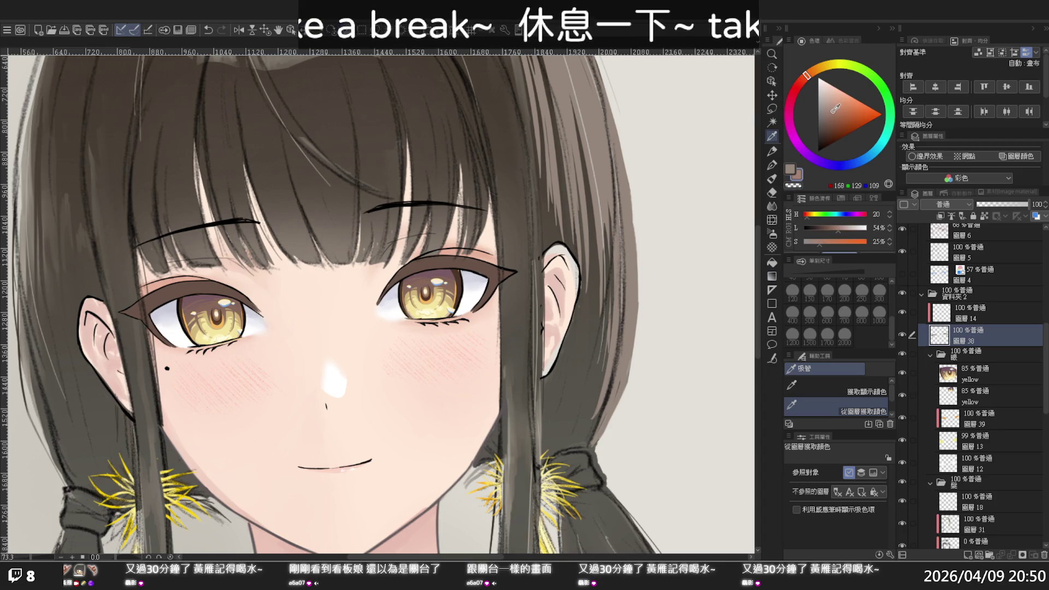
{"action": "left_click", "coordinate": [812, 75]}
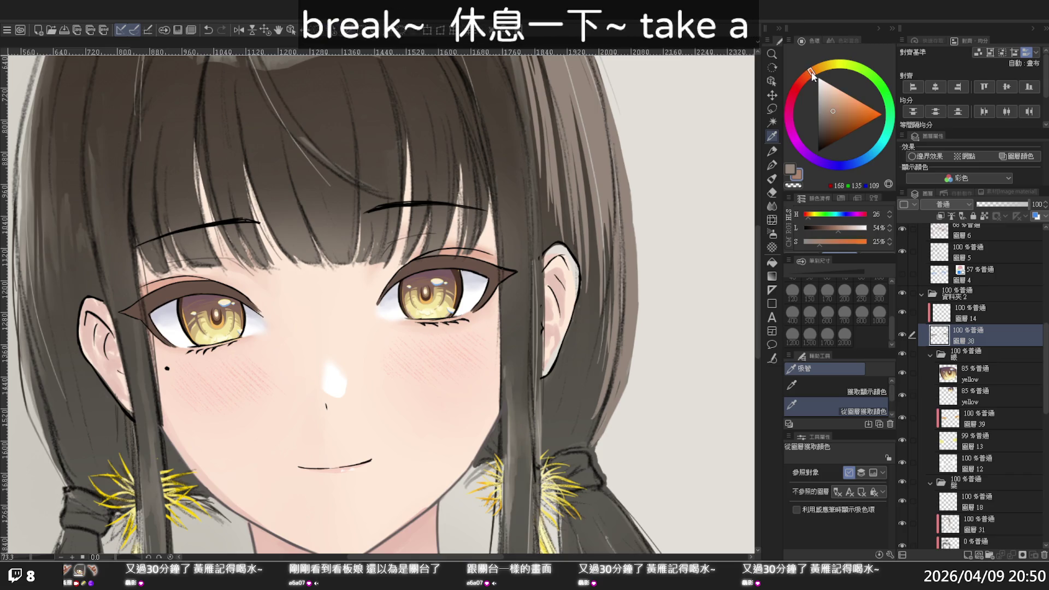
{"action": "scroll", "coordinate": [410, 251], "scroll_direction": "up", "scroll_amount": 1}
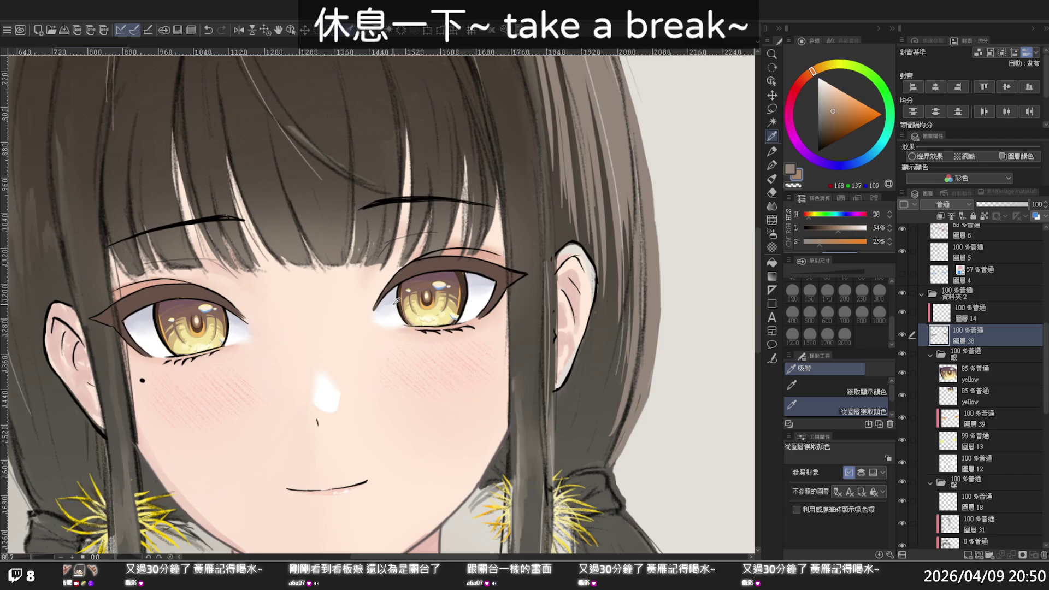
Step: On 圖層 14, draw a light tan line along the upper eyelid crease
{"action": "key", "text": "alt+bracketright"}
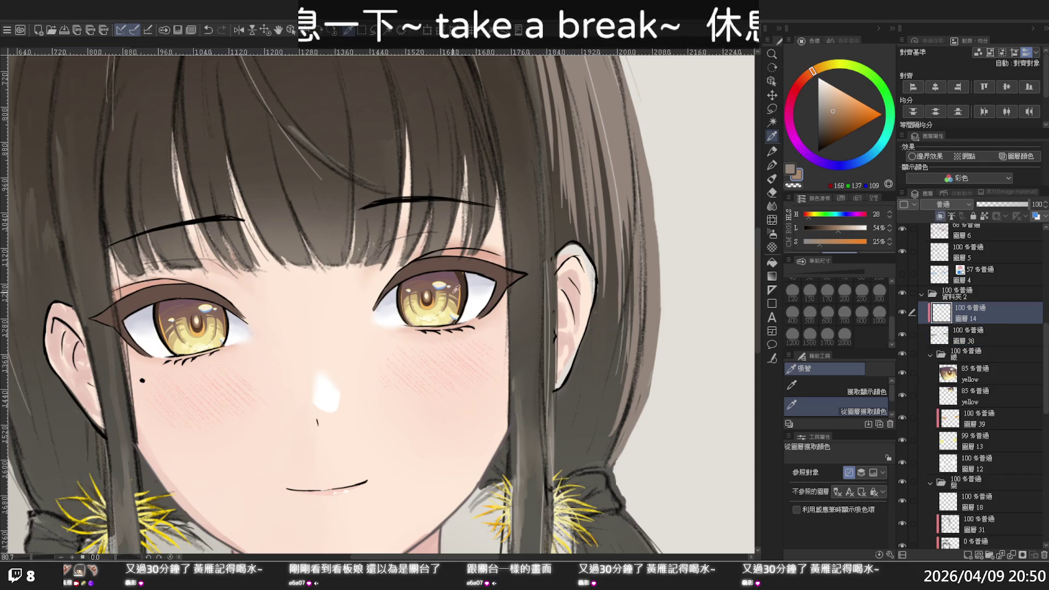
{"action": "key", "text": "p"}
{"action": "mouse_move", "coordinate": [419, 266]}
{"action": "left_mouse_down"}
{"action": "mouse_move", "coordinate": [475, 257]}
{"action": "mouse_move", "coordinate": [486, 267]}
{"action": "left_mouse_up"}
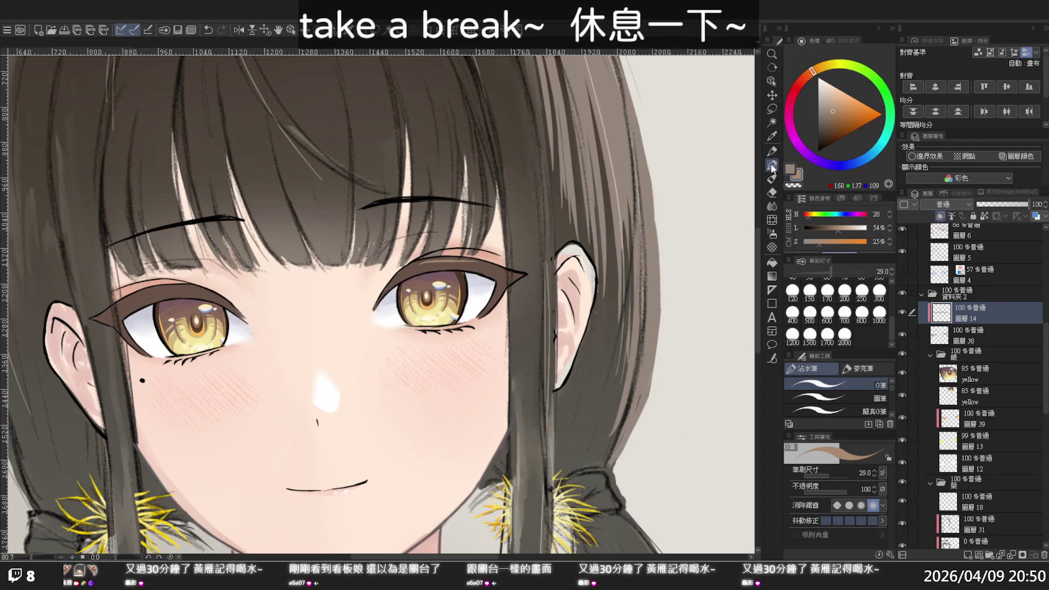
{"action": "left_click", "coordinate": [772, 180]}
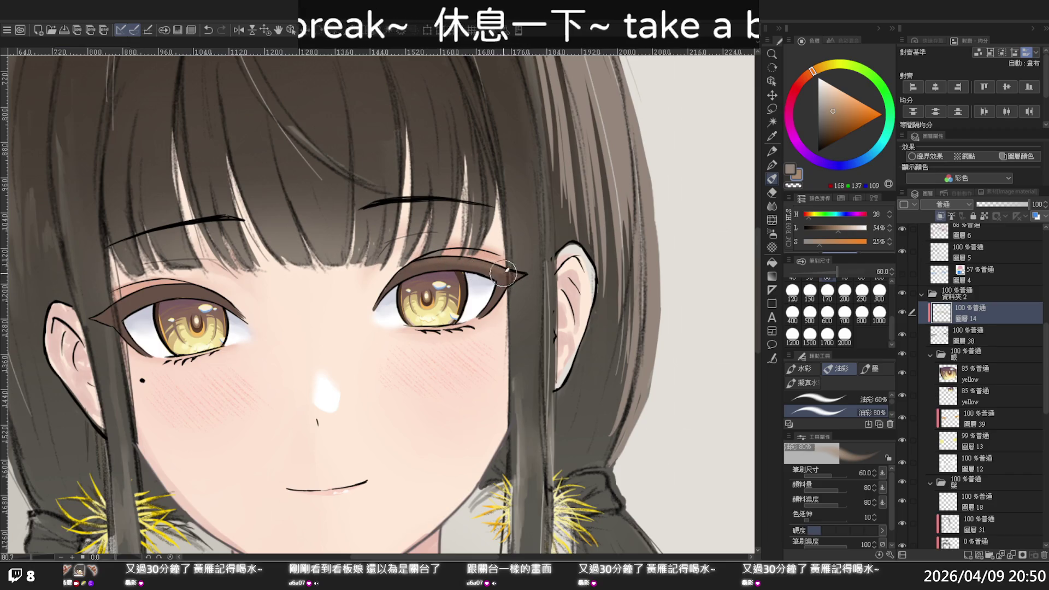
{"action": "left_click_drag", "start_coordinate": [309, 260], "coordinate": [516, 246]}
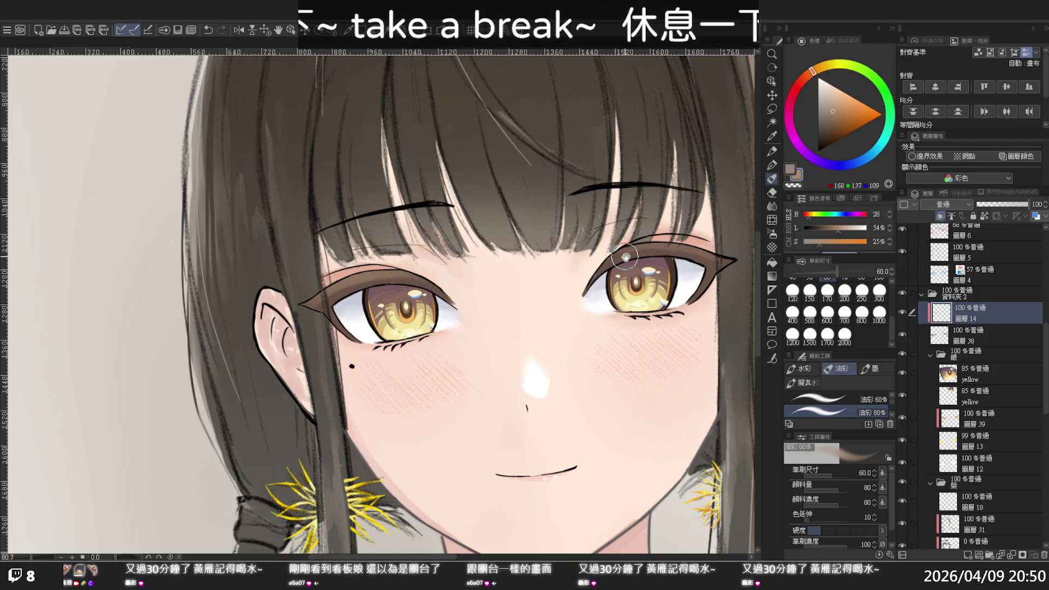
{"action": "scroll", "coordinate": [622, 256], "scroll_direction": "right", "scroll_amount": 3}
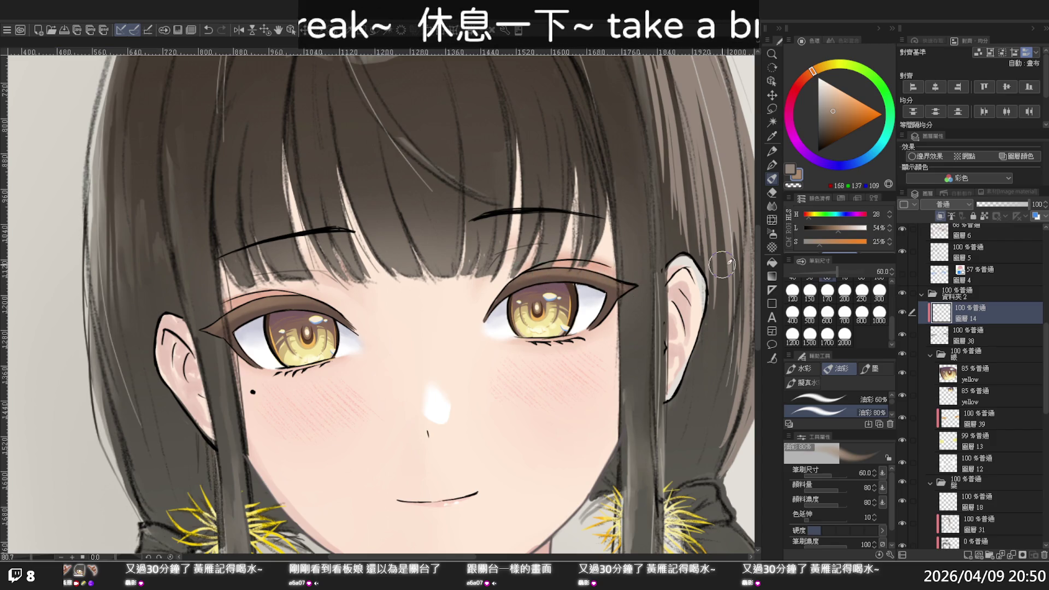
{"action": "key", "text": "p"}
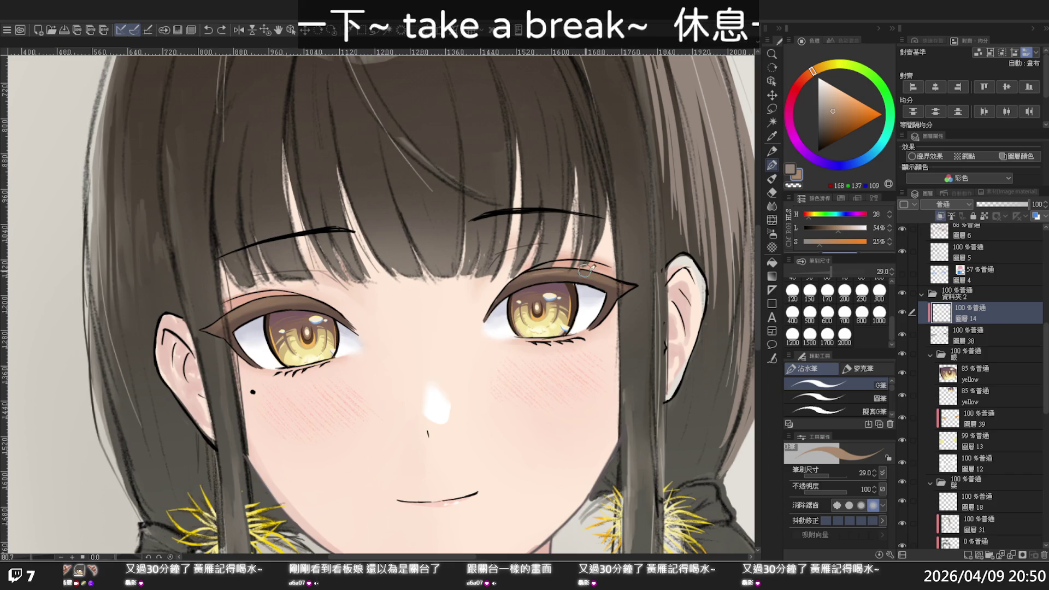
Step: Redraw the upper eyelid stroke toward its outer corner, undoing failed attempts
{"action": "left_click_drag", "start_coordinate": [585, 269], "coordinate": [539, 275]}
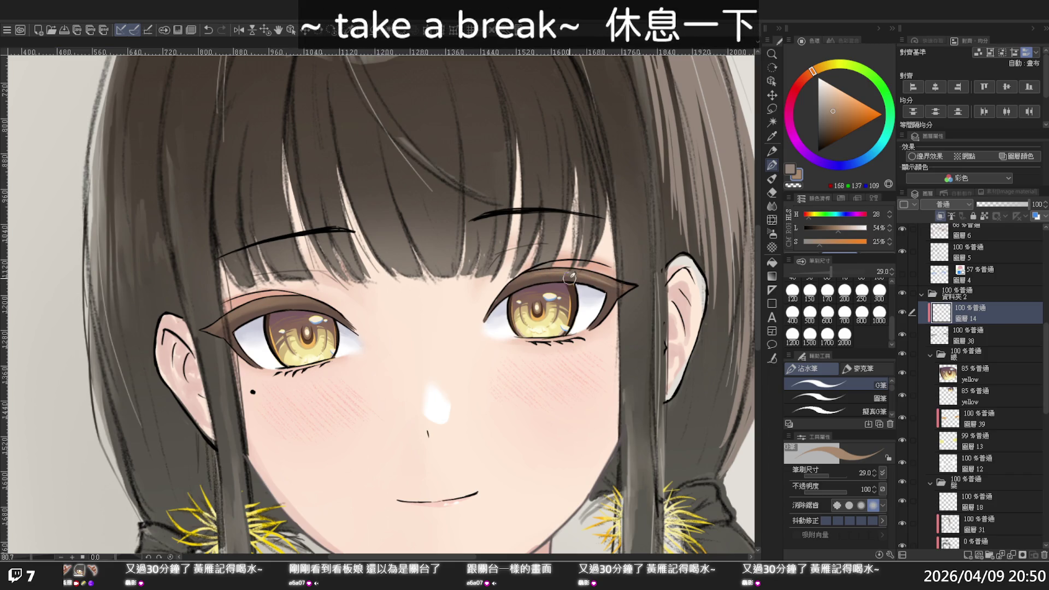
{"action": "left_click_drag", "start_coordinate": [578, 273], "coordinate": [610, 286]}
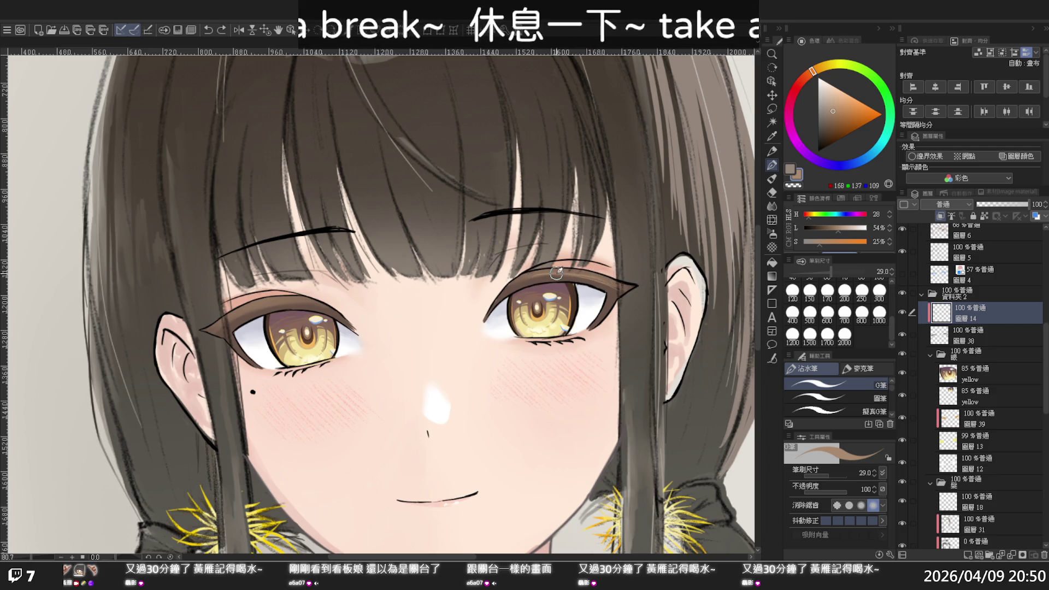
{"action": "left_click_drag", "start_coordinate": [556, 274], "coordinate": [627, 287]}
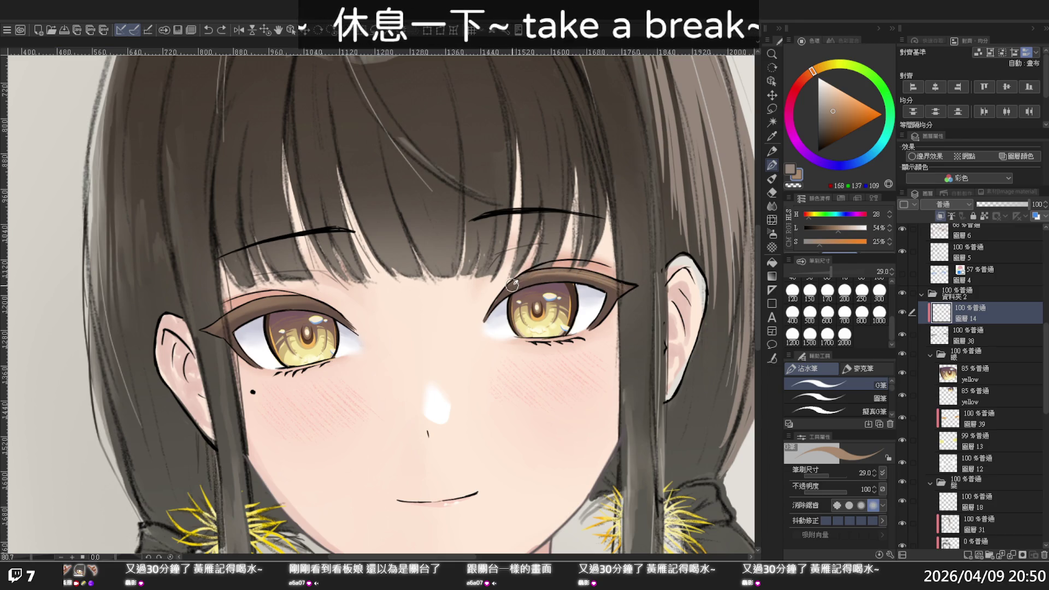
{"action": "key", "text": "ctrl+z"}
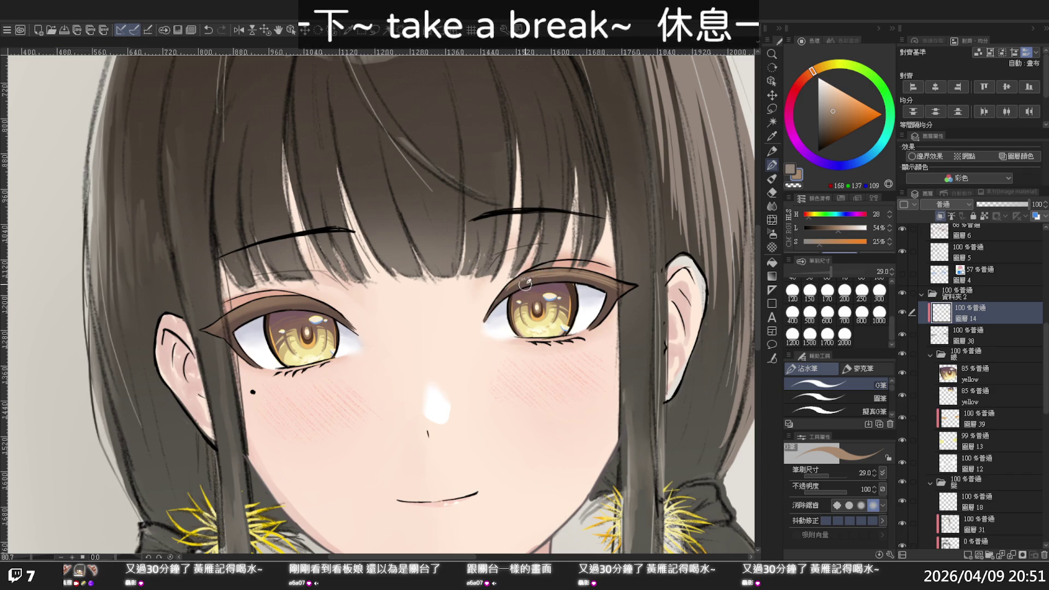
{"action": "left_click_drag", "start_coordinate": [526, 283], "coordinate": [563, 279]}
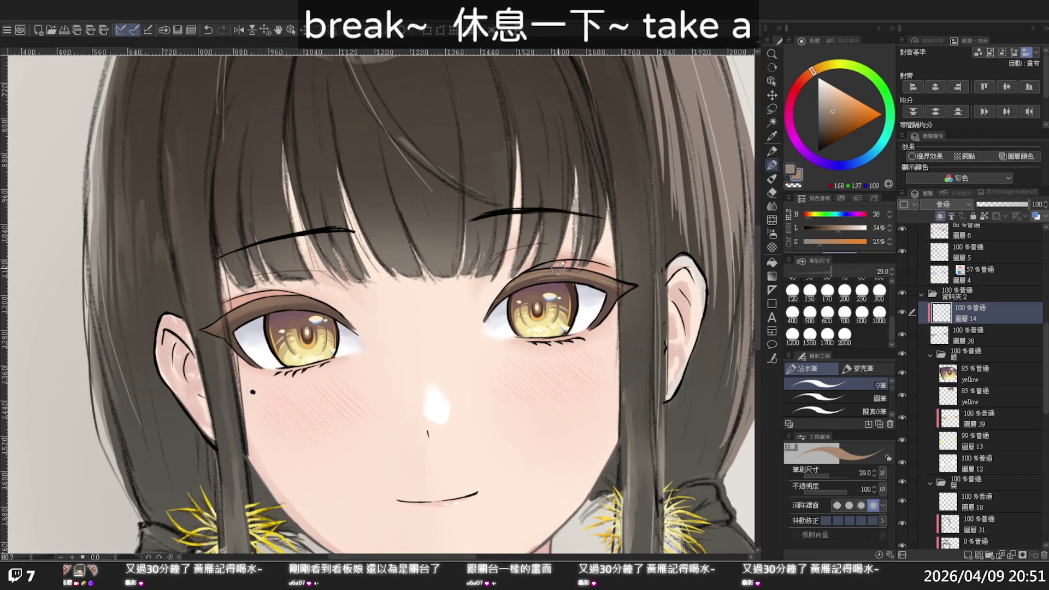
{"action": "key", "text": "ctrl+z"}
{"action": "left_click_drag", "start_coordinate": [552, 279], "coordinate": [556, 276]}
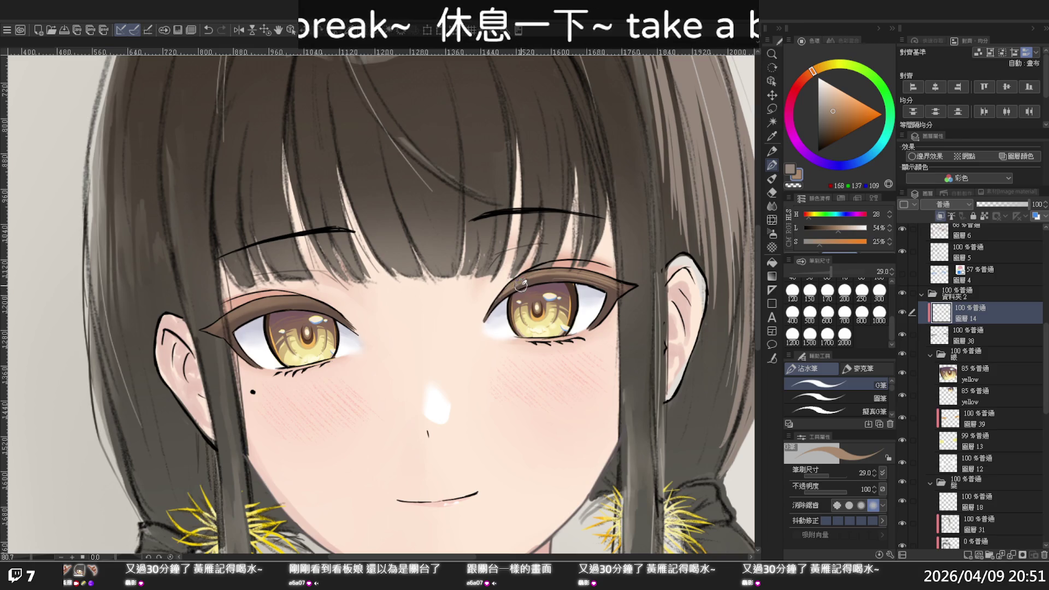
Step: Switch to transparent colour and centre the view on the other eye
{"action": "key", "text": "c"}
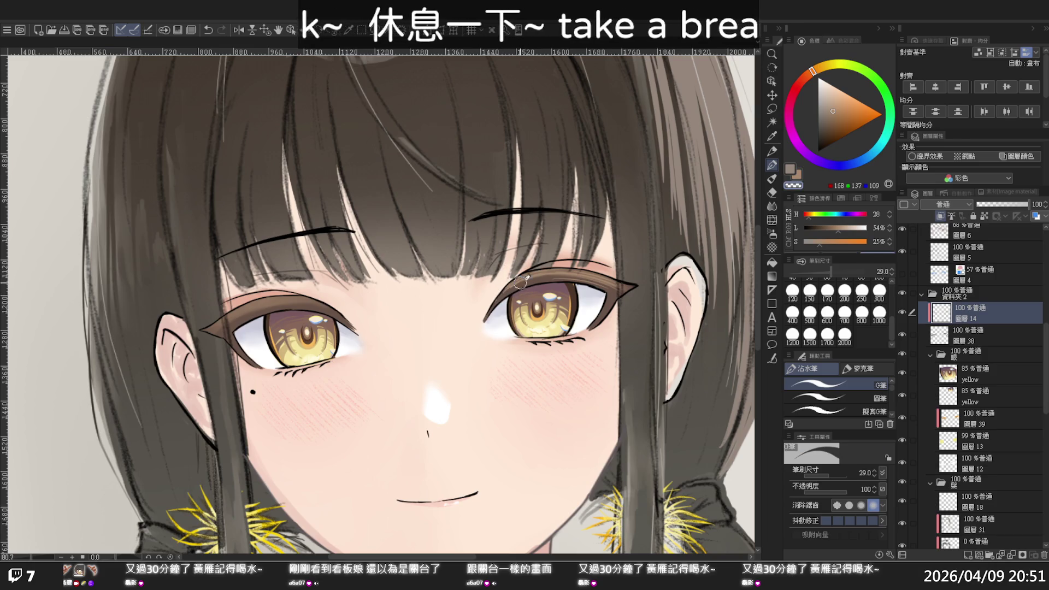
{"action": "left_click_drag", "start_coordinate": [537, 279], "coordinate": [558, 254]}
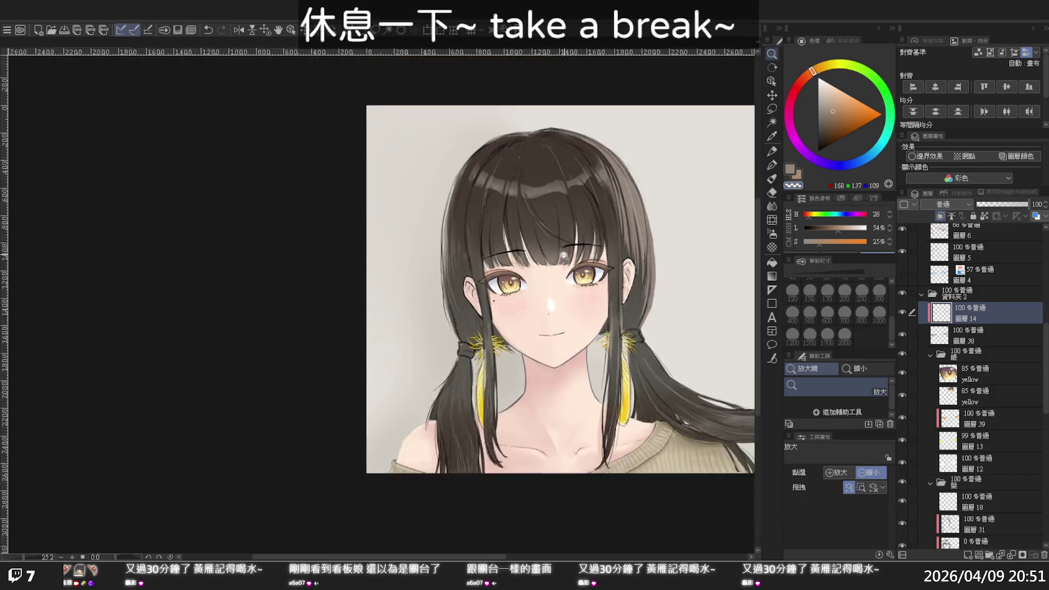
{"action": "scroll", "coordinate": [558, 254], "scroll_direction": "up", "scroll_amount": 1}
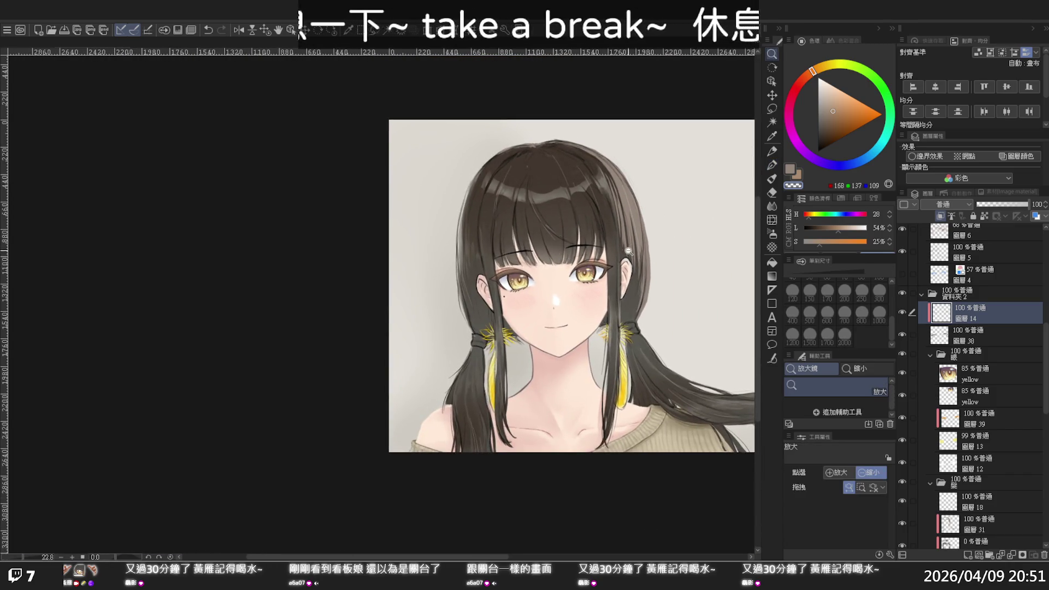
{"action": "scroll", "coordinate": [601, 262], "scroll_direction": "up", "scroll_amount": 5}
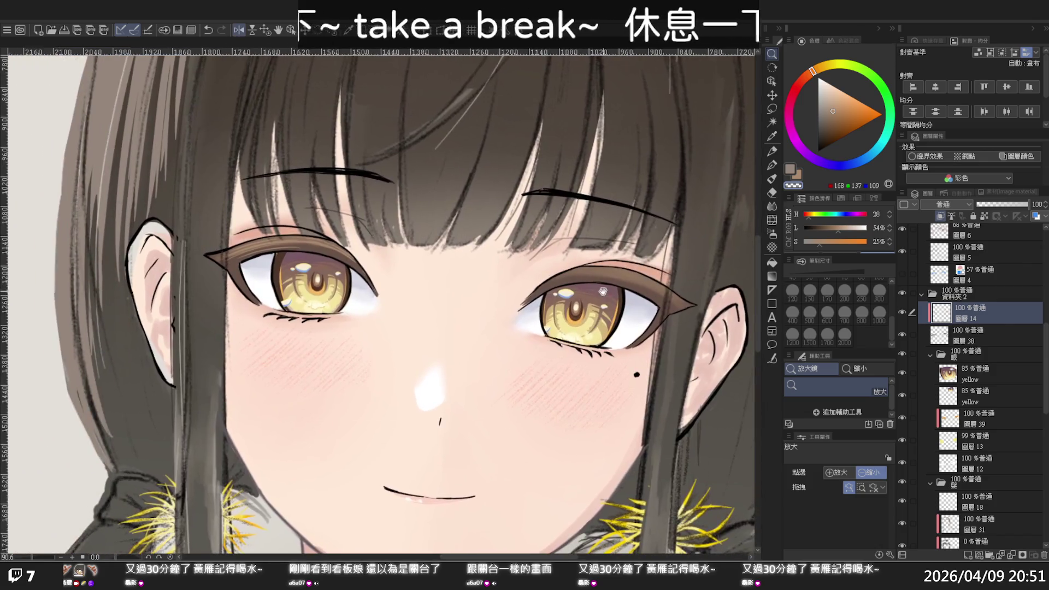
{"action": "left_click_drag", "start_coordinate": [165, 234], "coordinate": [405, 264]}
{"action": "key", "text": "p"}
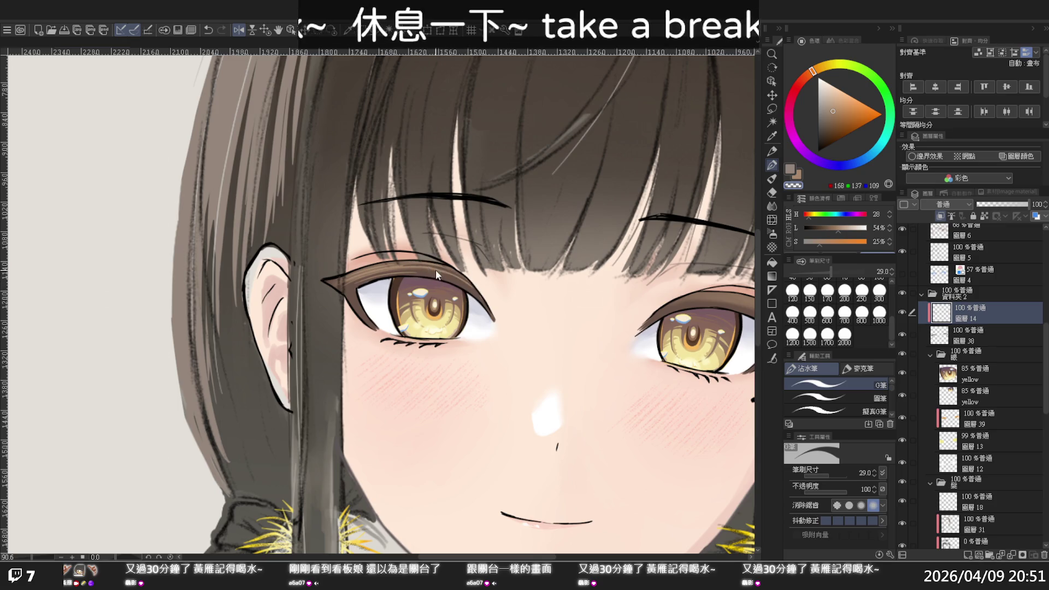
Step: Redraw this eye's upper eyelid stroke and flip the canvas to check it
{"action": "left_click_drag", "start_coordinate": [429, 267], "coordinate": [445, 270]}
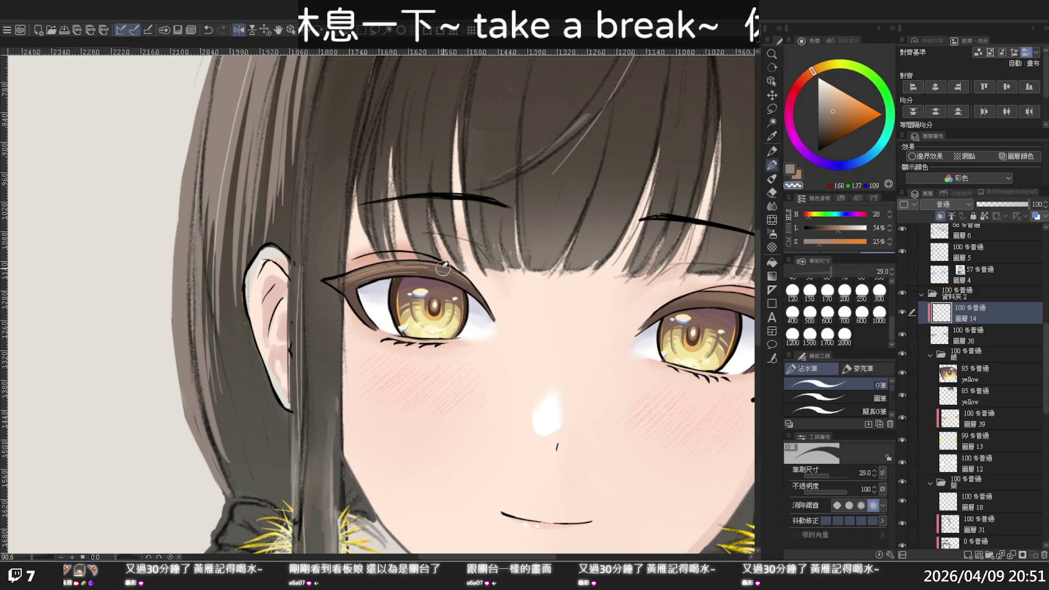
{"action": "key", "text": "ctrl+z"}
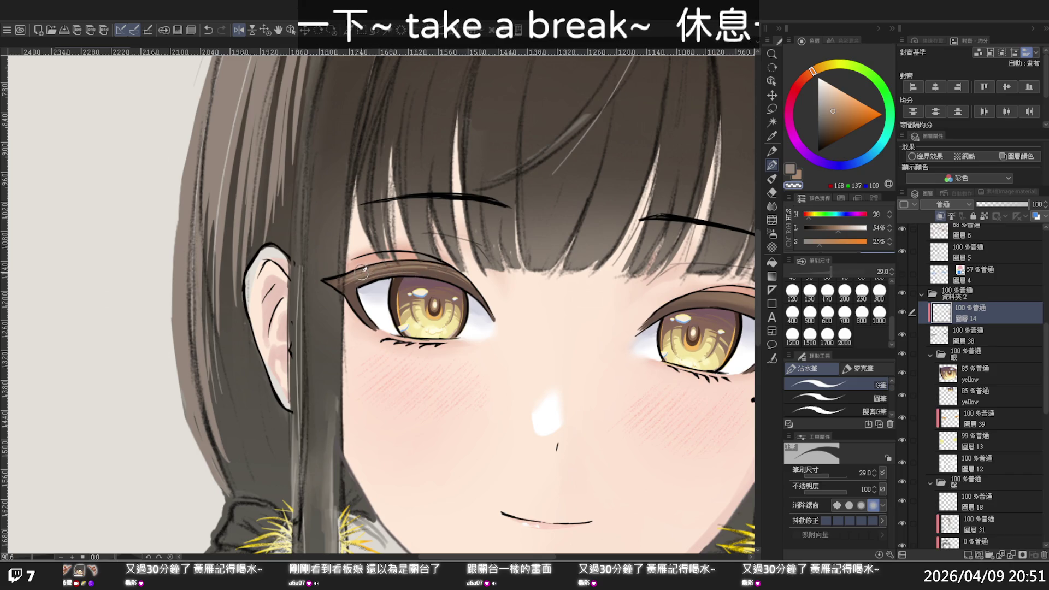
{"action": "key", "text": "ctrl+z"}
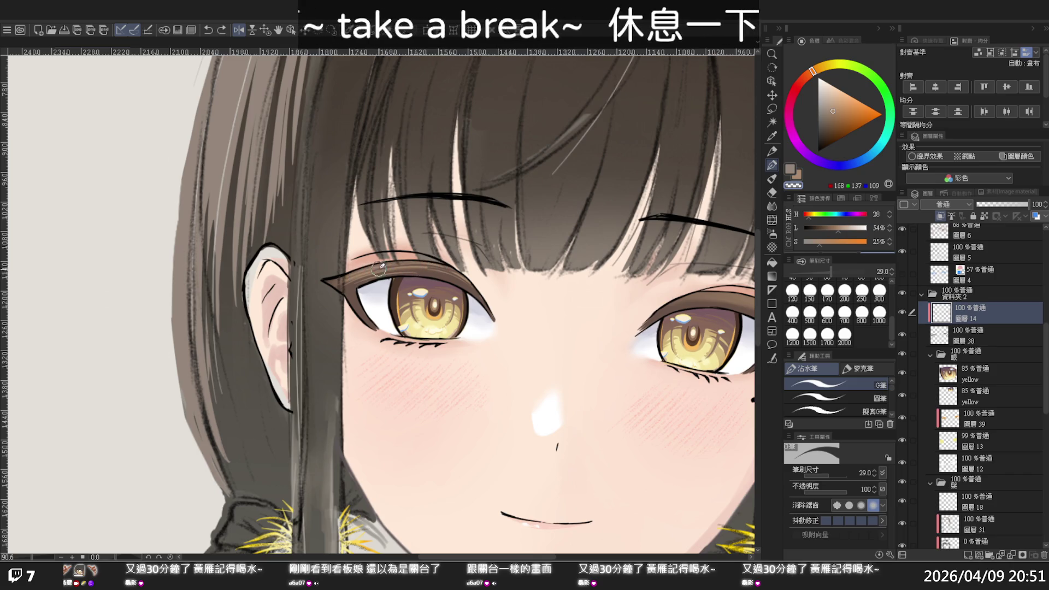
{"action": "left_click_drag", "start_coordinate": [380, 266], "coordinate": [406, 264]}
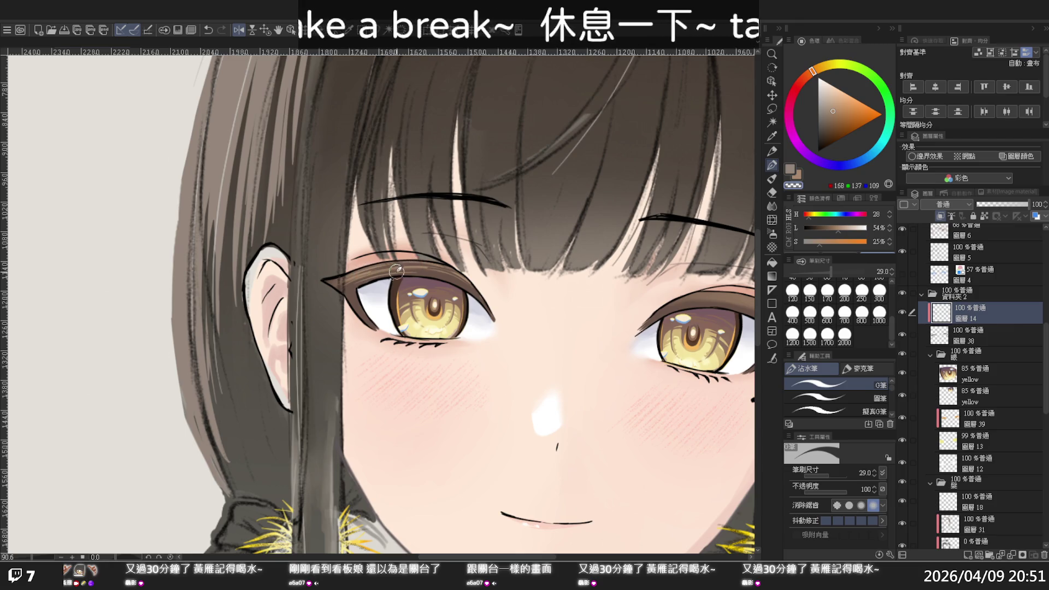
{"action": "left_click", "coordinate": [467, 254], "text": "alt"}
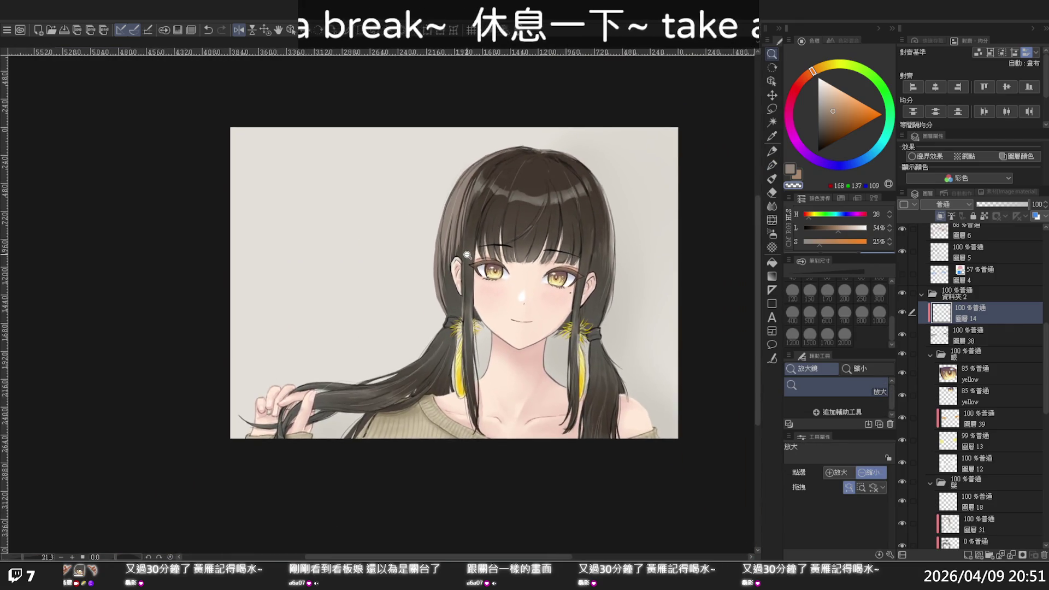
{"action": "scroll", "coordinate": [467, 254], "scroll_direction": "up", "scroll_amount": 2}
{"action": "key", "text": "h"}
{"action": "mouse_move", "coordinate": [467, 255]}
{"action": "left_mouse_down"}
{"action": "mouse_move", "coordinate": [550, 268]}
{"action": "mouse_move", "coordinate": [550, 284]}
{"action": "mouse_move", "coordinate": [527, 282]}
{"action": "left_mouse_up"}
{"action": "key", "text": "h"}
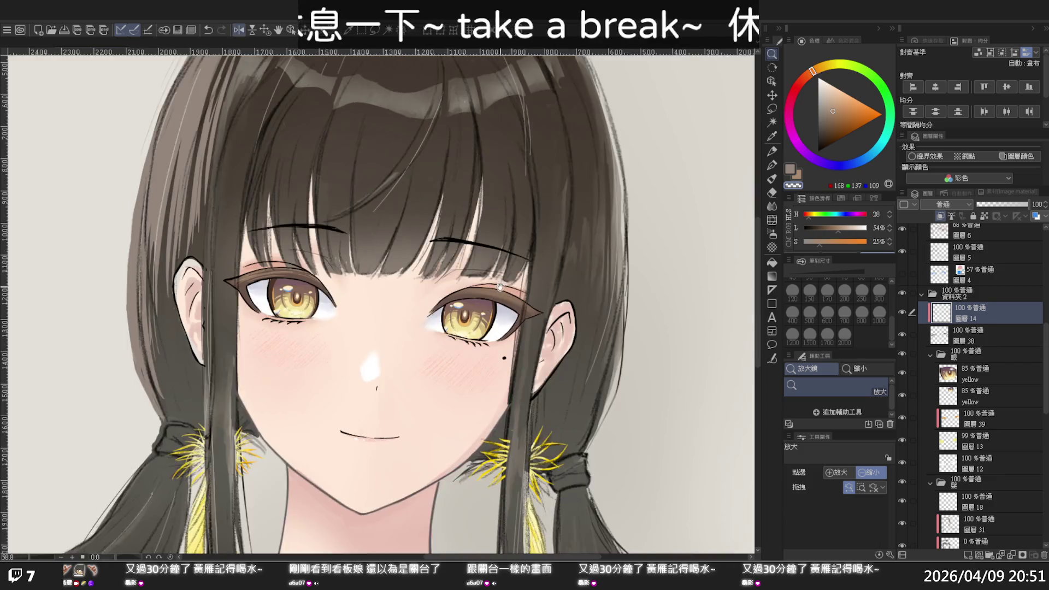
{"action": "key", "text": "p"}
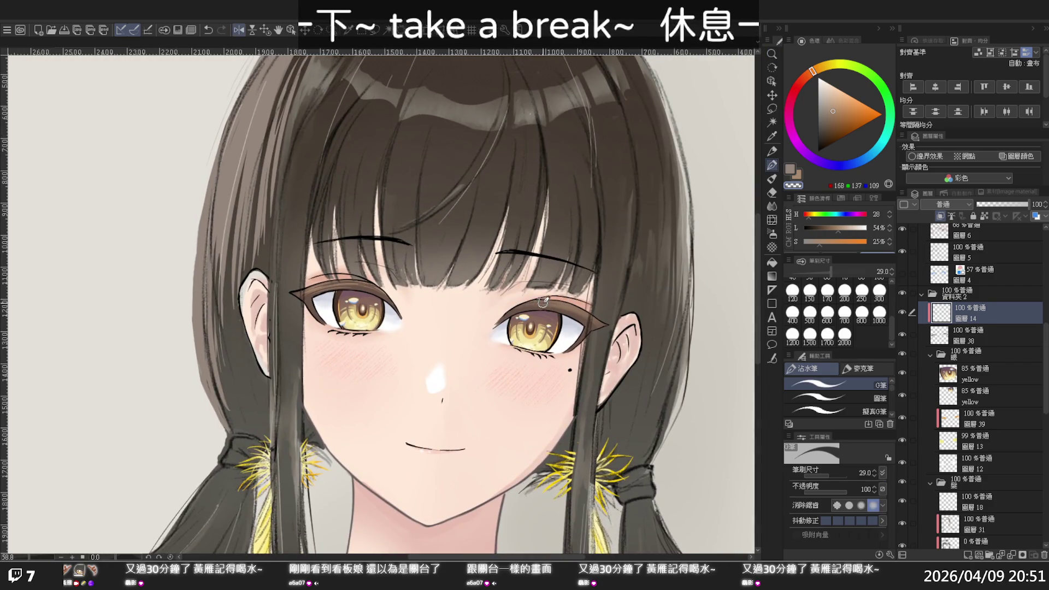
Step: Erase along the upper lid's outer corner with transparent colour, then zoom out to check
{"action": "key", "text": "c"}
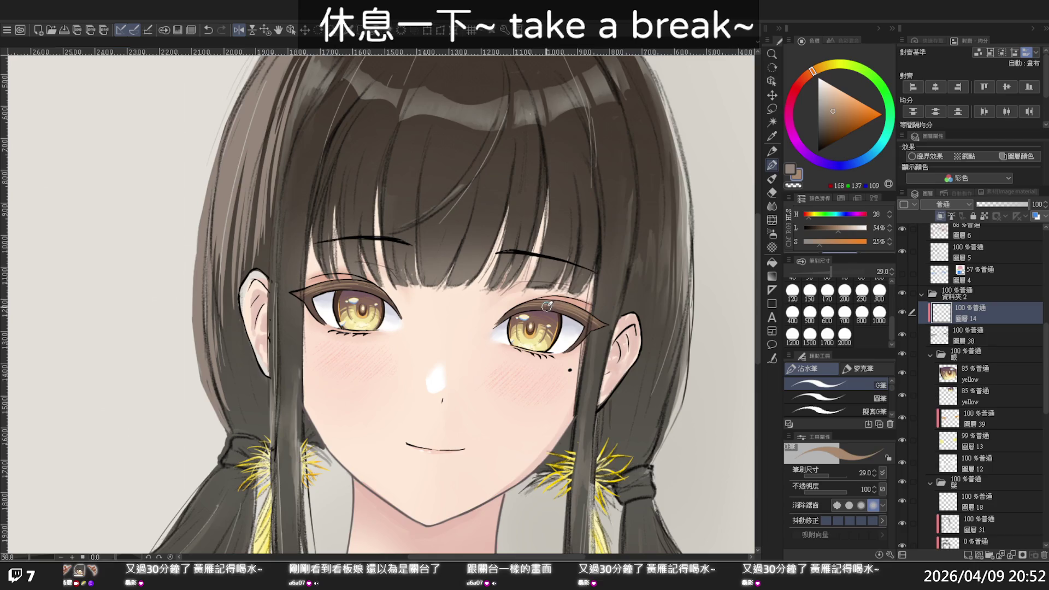
{"action": "key", "text": "c"}
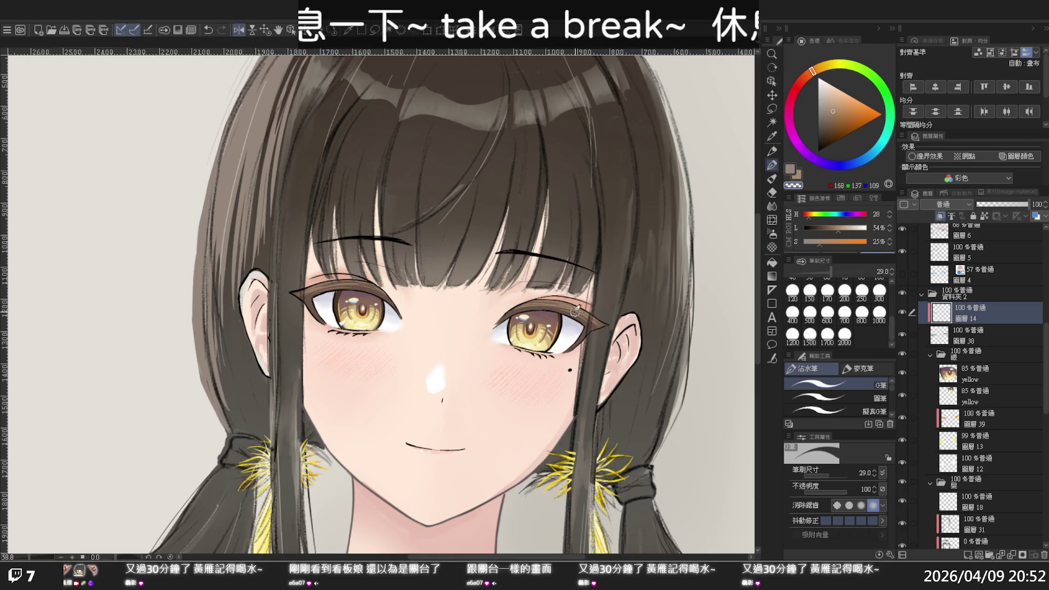
{"action": "key", "text": "ctrl+z"}
{"action": "left_click_drag", "start_coordinate": [546, 305], "coordinate": [593, 326]}
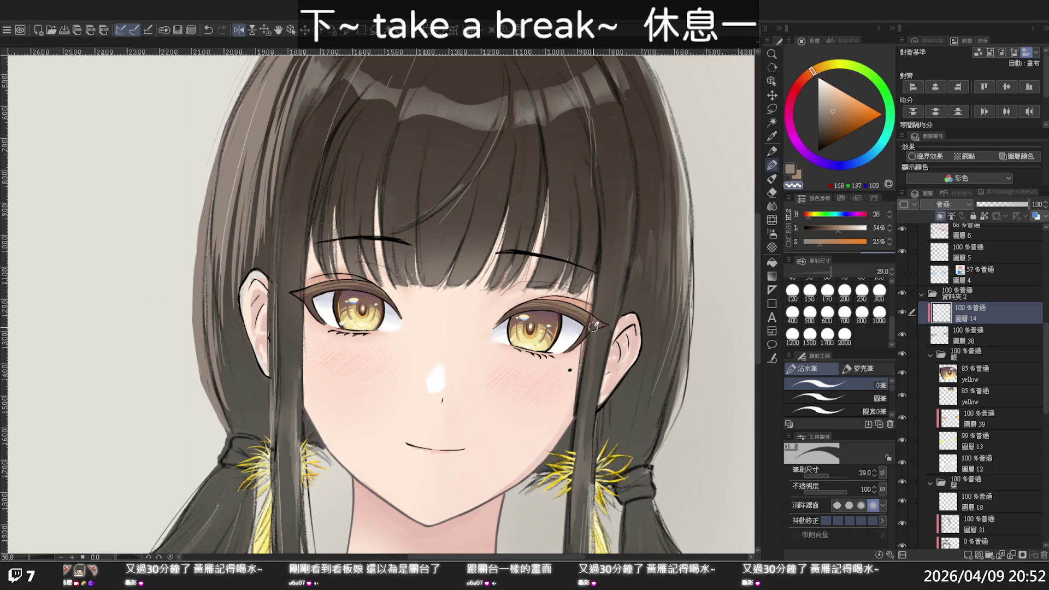
{"action": "left_click_drag", "start_coordinate": [541, 303], "coordinate": [591, 325]}
{"action": "key", "text": "ctrl+z"}
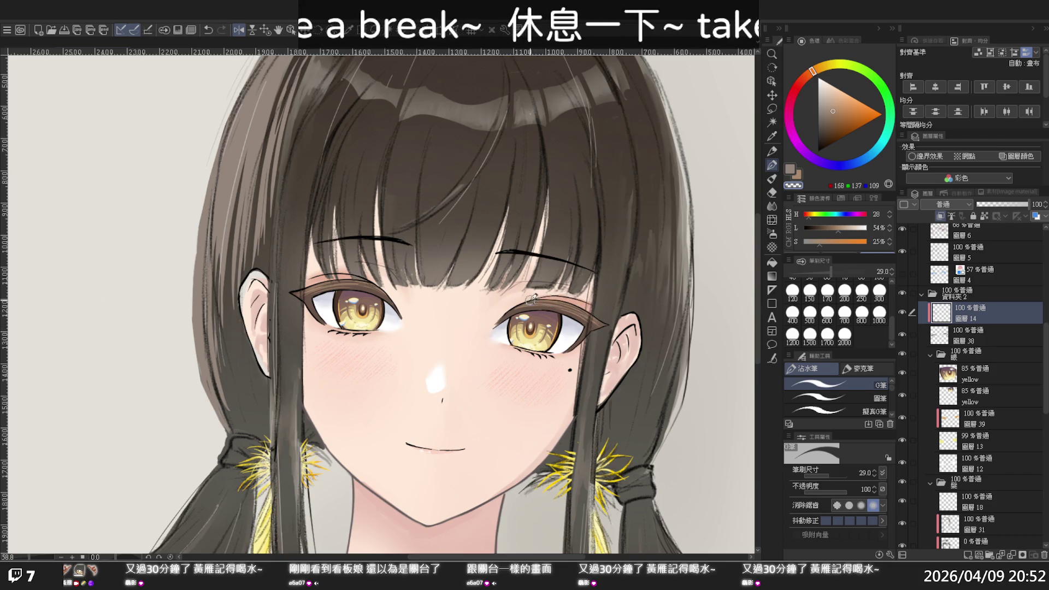
{"action": "key", "text": "ctrl+alt+space"}
{"action": "mouse_move", "coordinate": [547, 299]}
{"action": "left_mouse_down"}
{"action": "mouse_move", "coordinate": [482, 282]}
{"action": "mouse_move", "coordinate": [507, 289]}
{"action": "mouse_move", "coordinate": [452, 296]}
{"action": "mouse_move", "coordinate": [452, 336]}
{"action": "left_mouse_up"}
{"action": "key", "text": "p"}
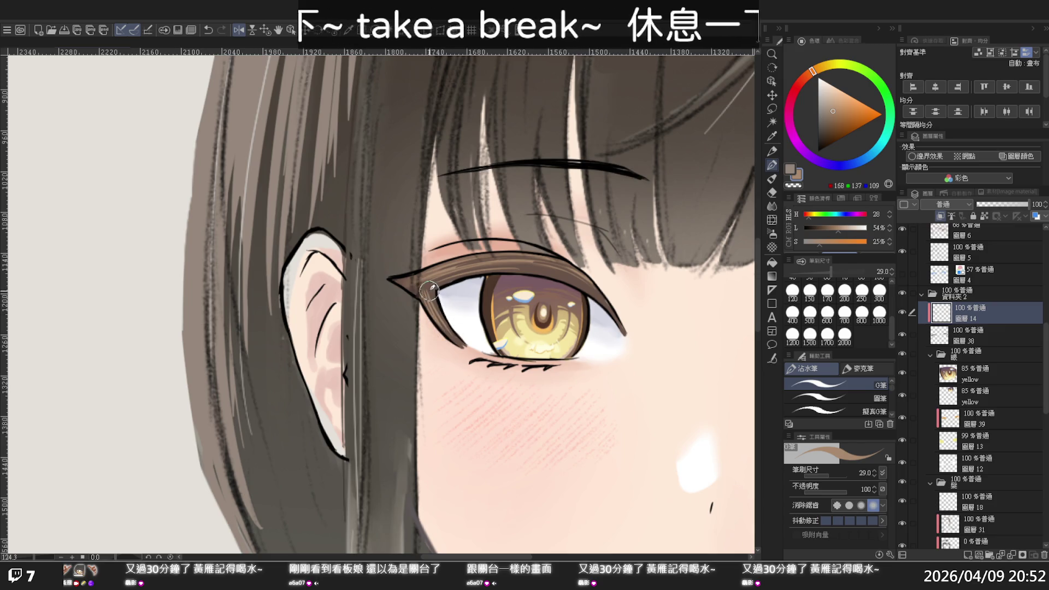
Step: Touch up the eye's inner corner with a thin brown line along the eye white's edge
{"action": "key", "text": "c"}
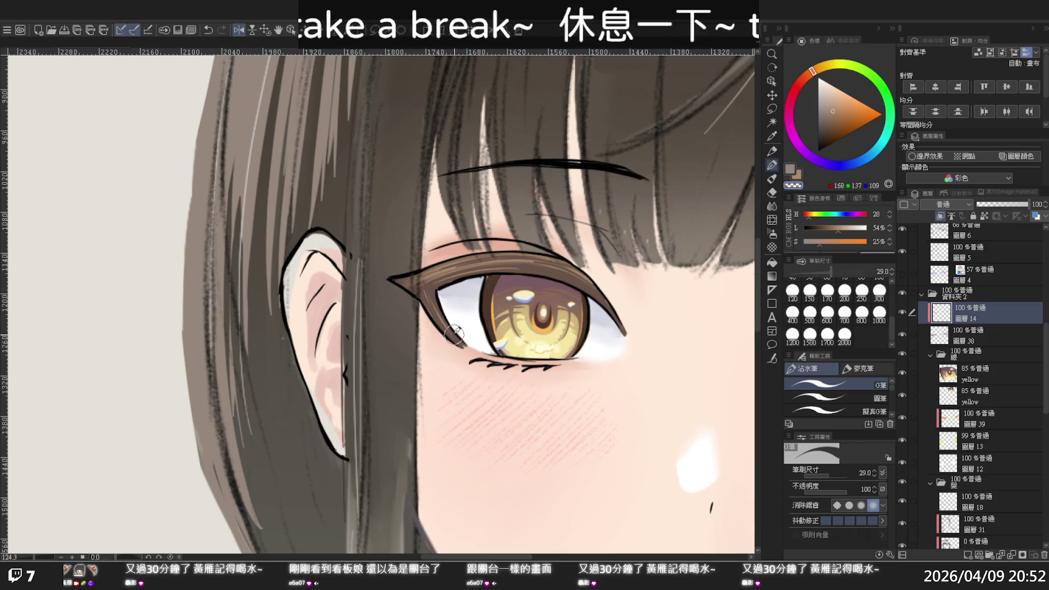
{"action": "left_click_drag", "start_coordinate": [435, 301], "coordinate": [430, 295]}
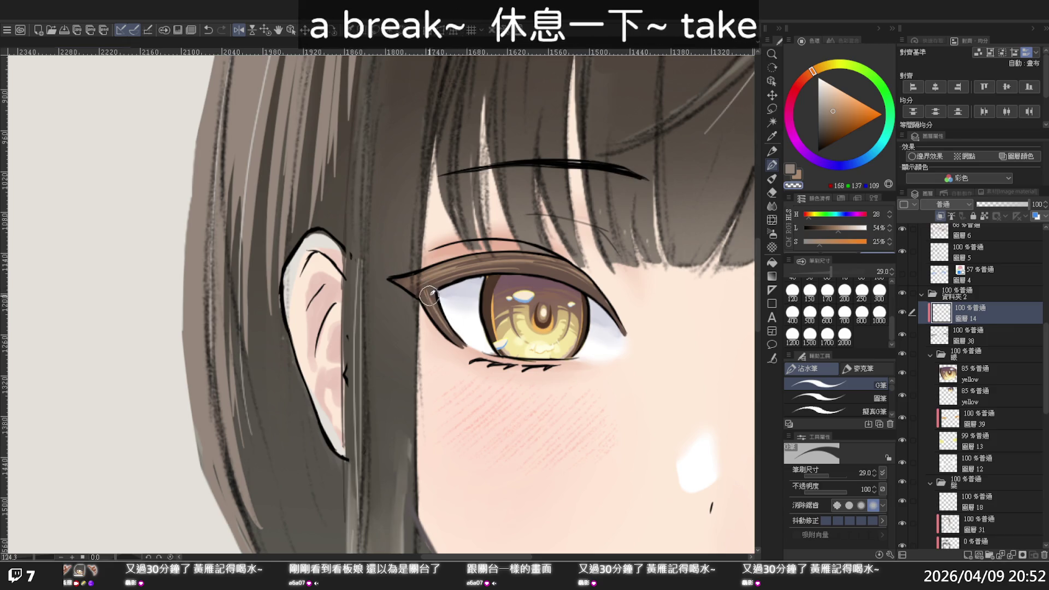
{"action": "key", "text": "c"}
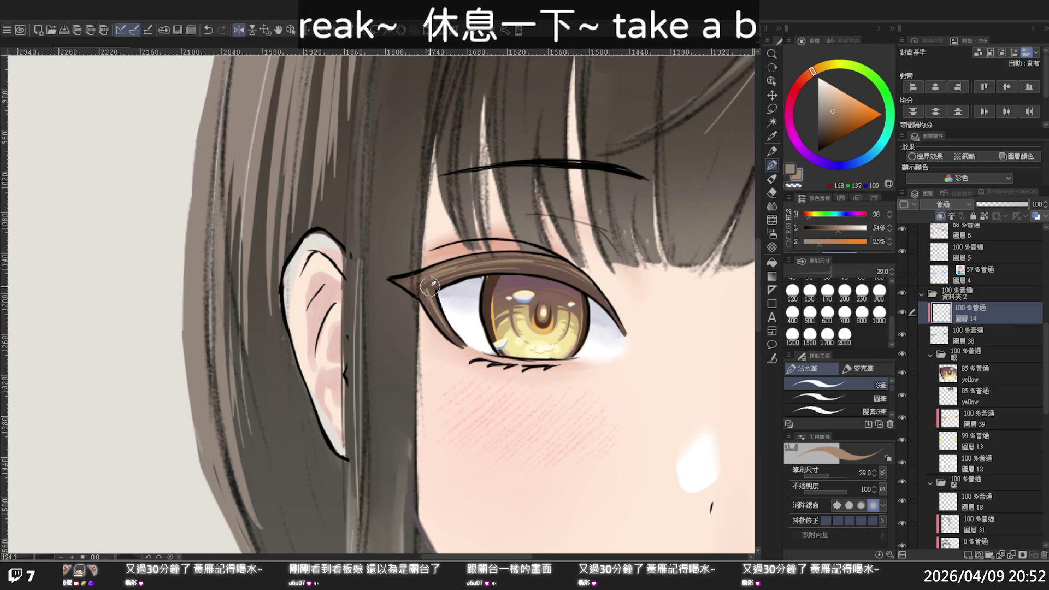
{"action": "key", "text": "ctrl+z"}
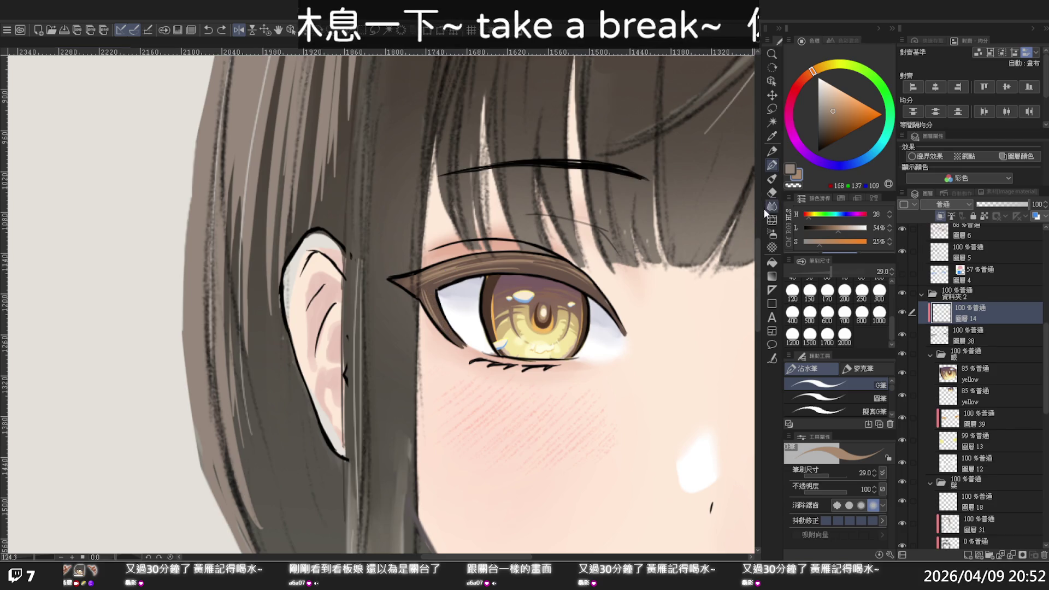
{"action": "left_click", "coordinate": [772, 179]}
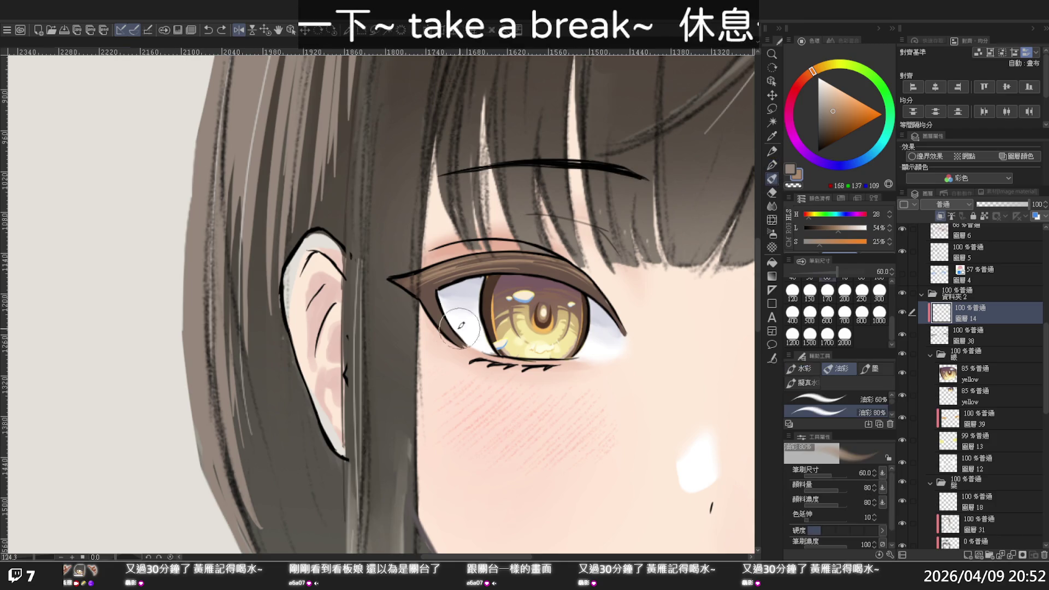
{"action": "key", "text": "p"}
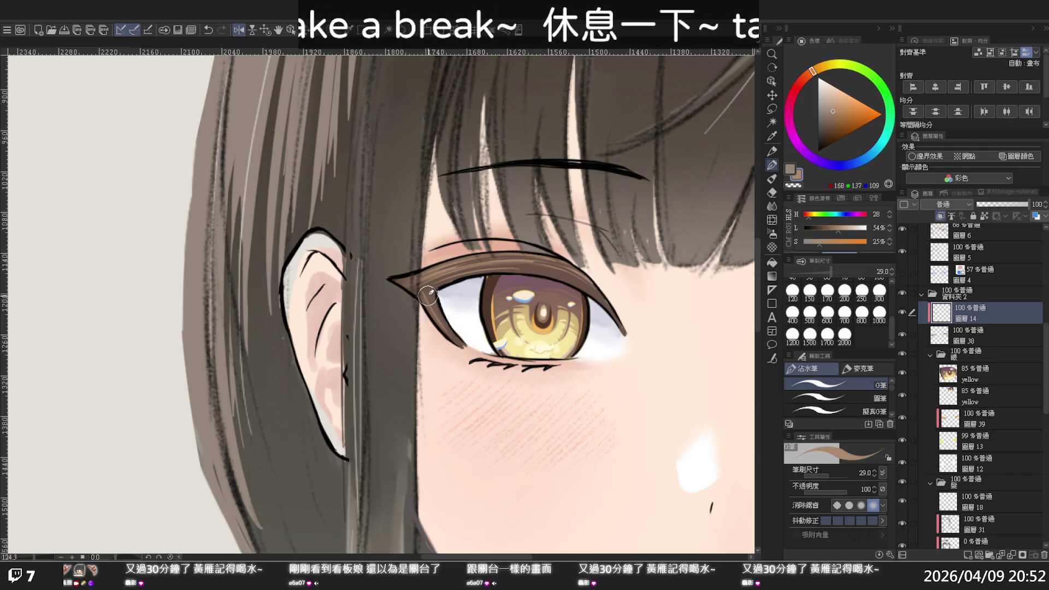
{"action": "left_click_drag", "start_coordinate": [436, 291], "coordinate": [463, 342]}
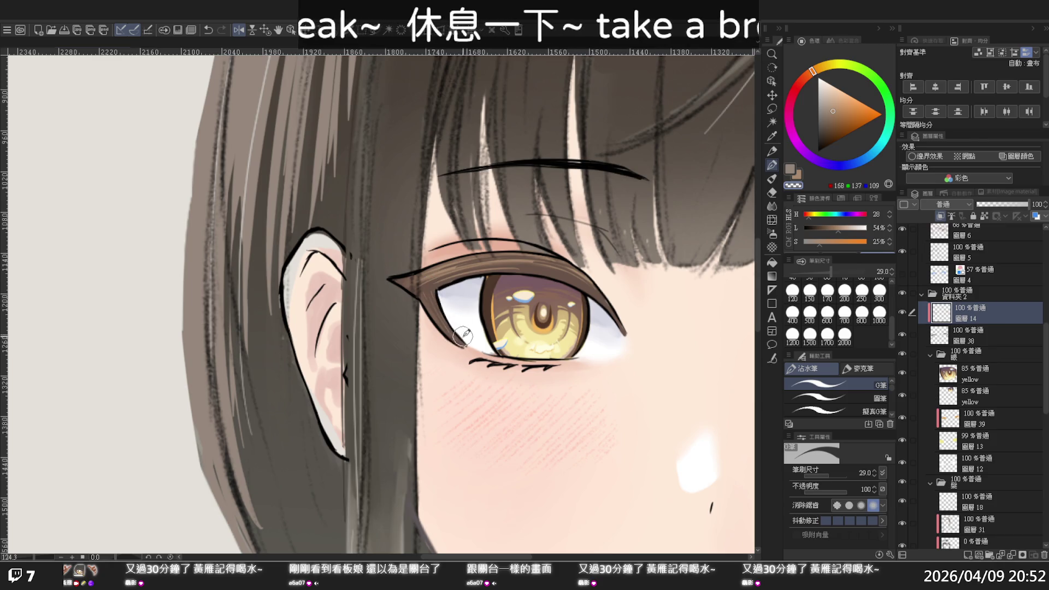
Step: Flip and zoom the view to compare both eyes, ending on the whole portrait
{"action": "key", "text": "ctrl+space"}
{"action": "left_click_drag", "start_coordinate": [447, 310], "coordinate": [585, 269]}
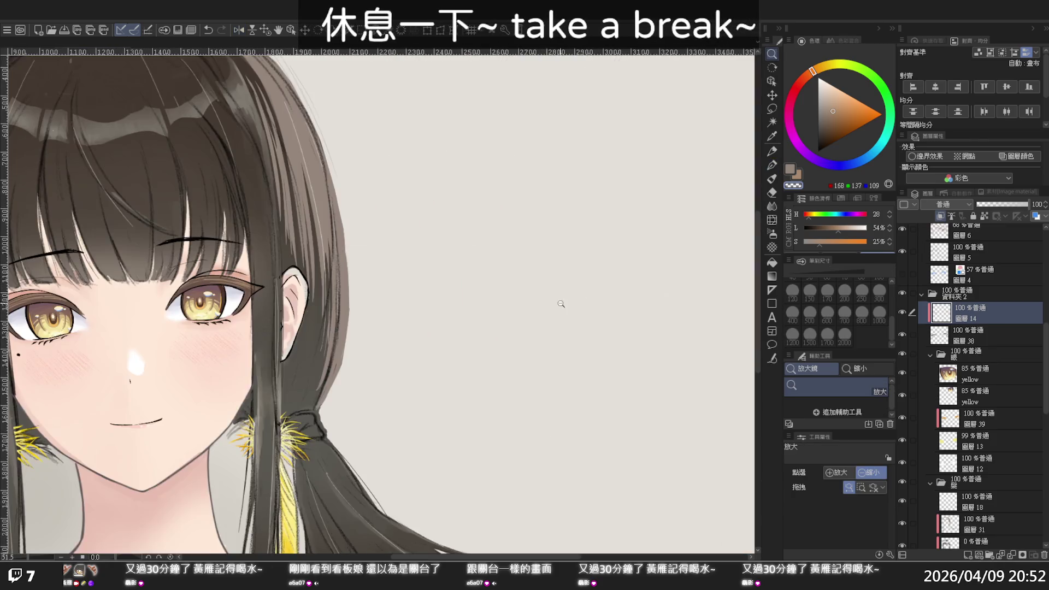
{"action": "key", "text": "h"}
{"action": "left_click_drag", "start_coordinate": [491, 323], "coordinate": [605, 317]}
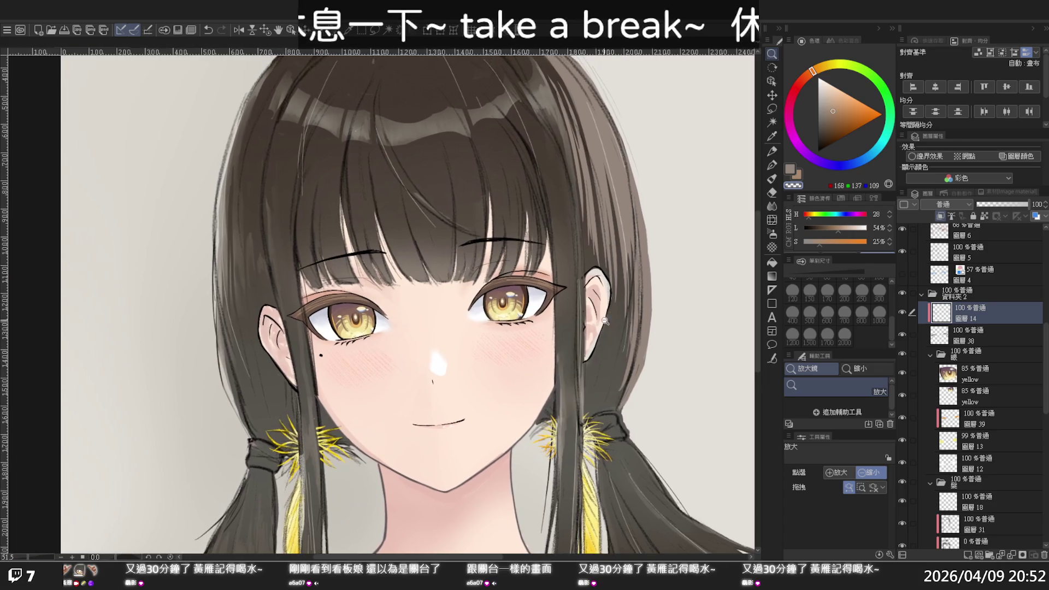
{"action": "left_click_drag", "start_coordinate": [430, 297], "coordinate": [491, 295]}
{"action": "key", "text": "p"}
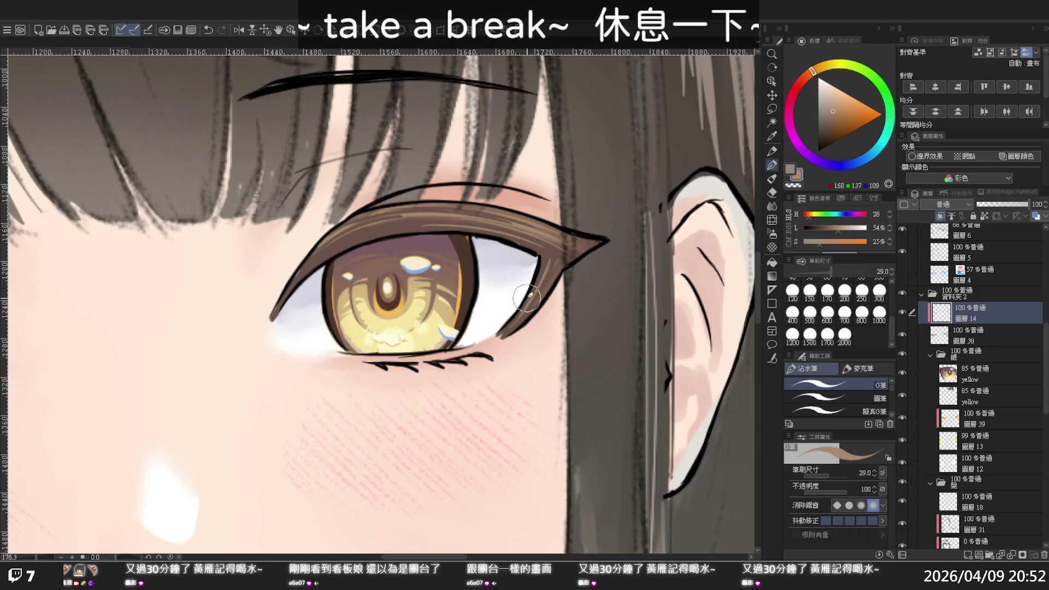
{"action": "key", "text": "ctrl+space"}
{"action": "left_click_drag", "start_coordinate": [548, 264], "coordinate": [515, 266]}
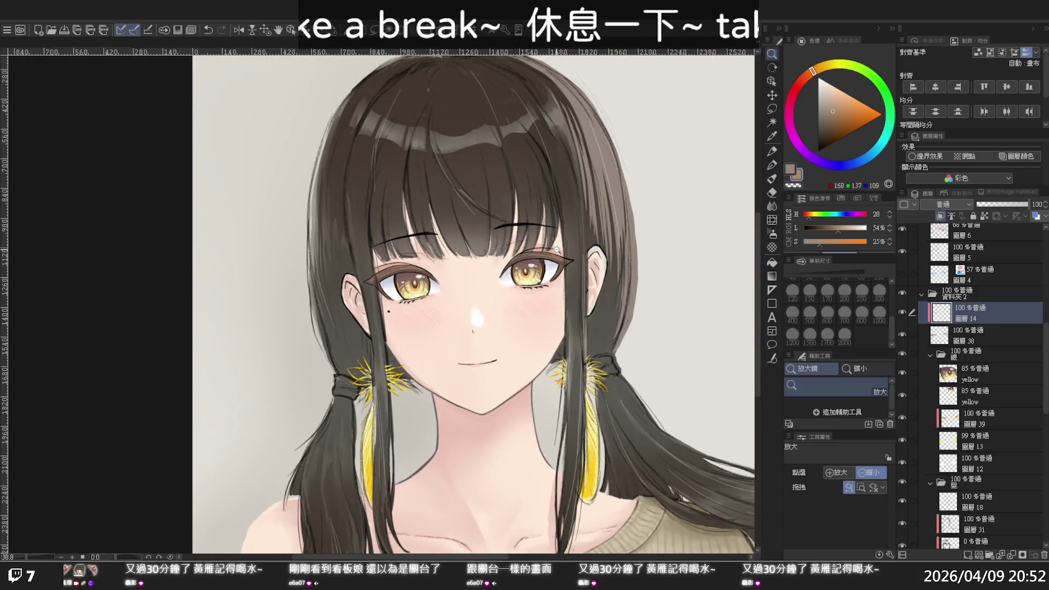
{"action": "left_click_drag", "start_coordinate": [496, 300], "coordinate": [476, 291]}
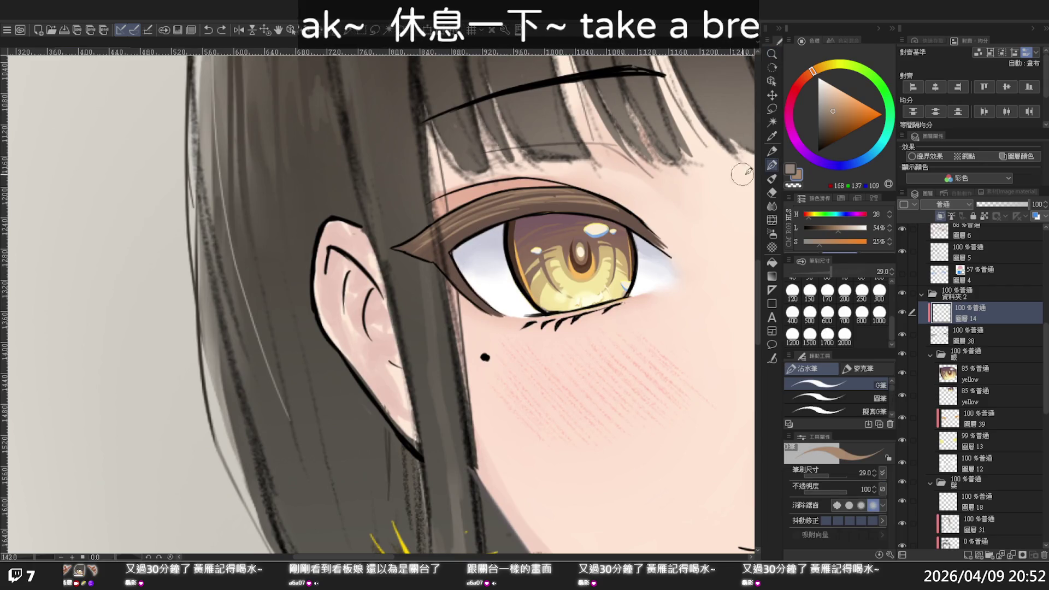
{"action": "left_click", "coordinate": [771, 181]}
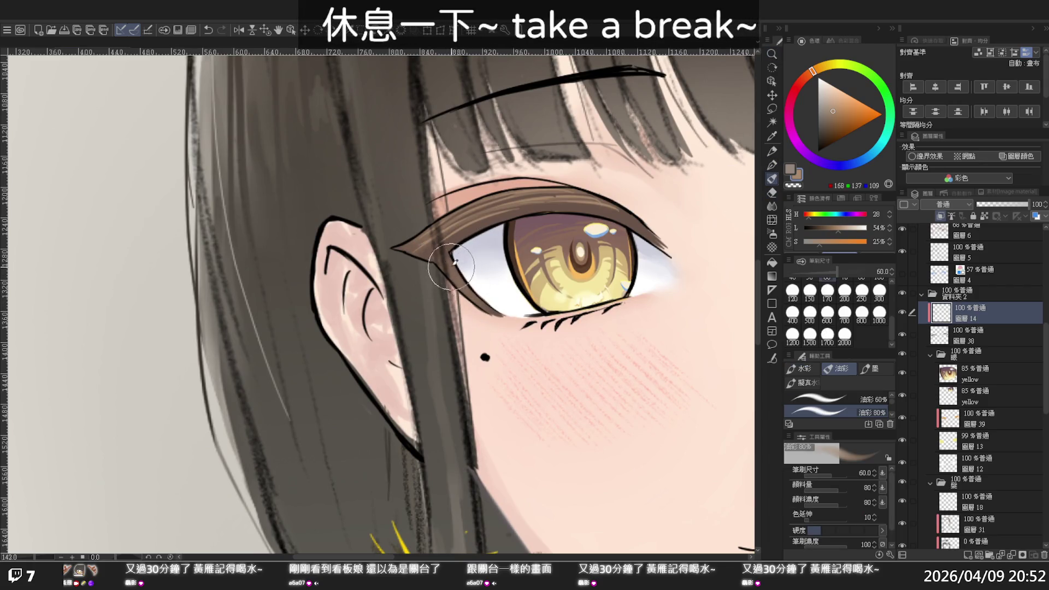
{"action": "key", "text": "p"}
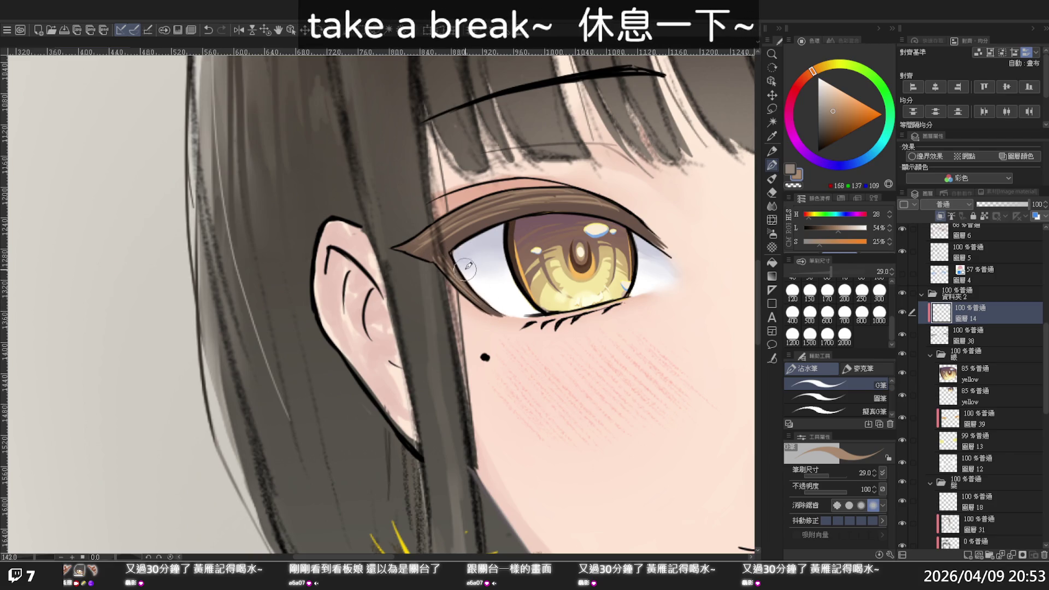
{"action": "left_click", "coordinate": [516, 205], "text": "ctrl+alt"}
{"action": "left_click", "coordinate": [546, 241], "text": "ctrl+alt"}
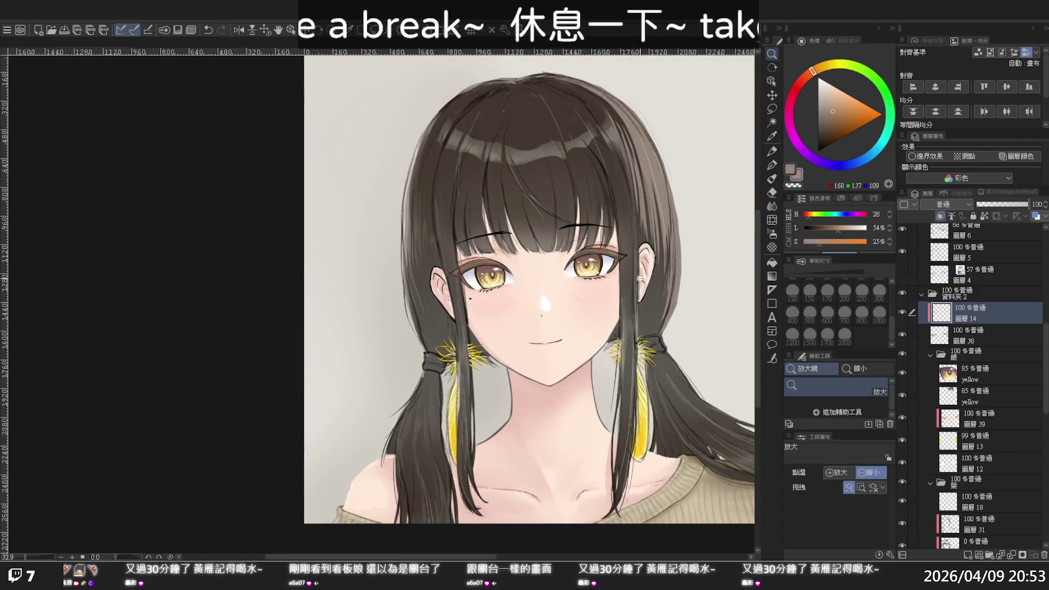
Step: Select 圖層 38 and add a Hue/Saturation/Luminosity correction layer with Ctrl+U
{"action": "left_click_drag", "start_coordinate": [621, 284], "coordinate": [608, 306]}
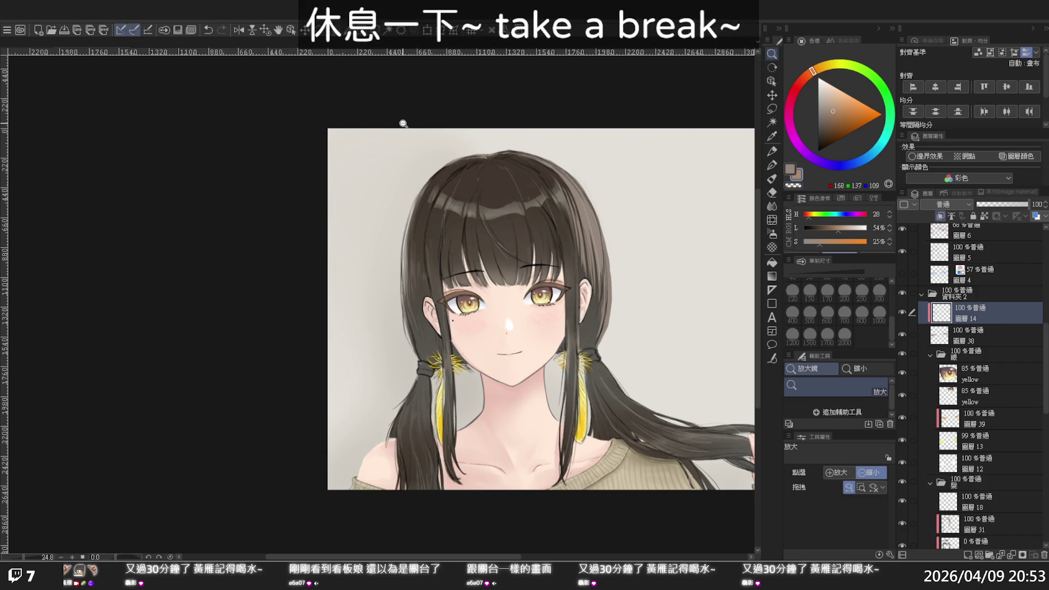
{"action": "scroll", "coordinate": [474, 306], "scroll_direction": "up", "scroll_amount": 3}
{"action": "scroll", "coordinate": [476, 307], "scroll_direction": "up", "scroll_amount": 1}
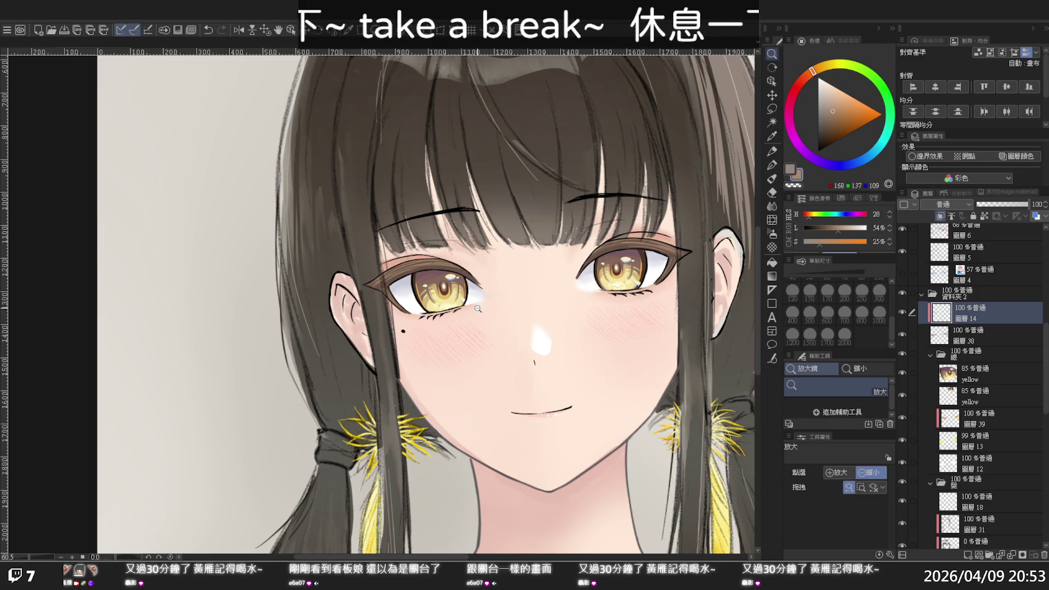
{"action": "scroll", "coordinate": [478, 308], "scroll_direction": "down", "scroll_amount": 1}
{"action": "scroll", "coordinate": [477, 309], "scroll_direction": "down", "scroll_amount": 1}
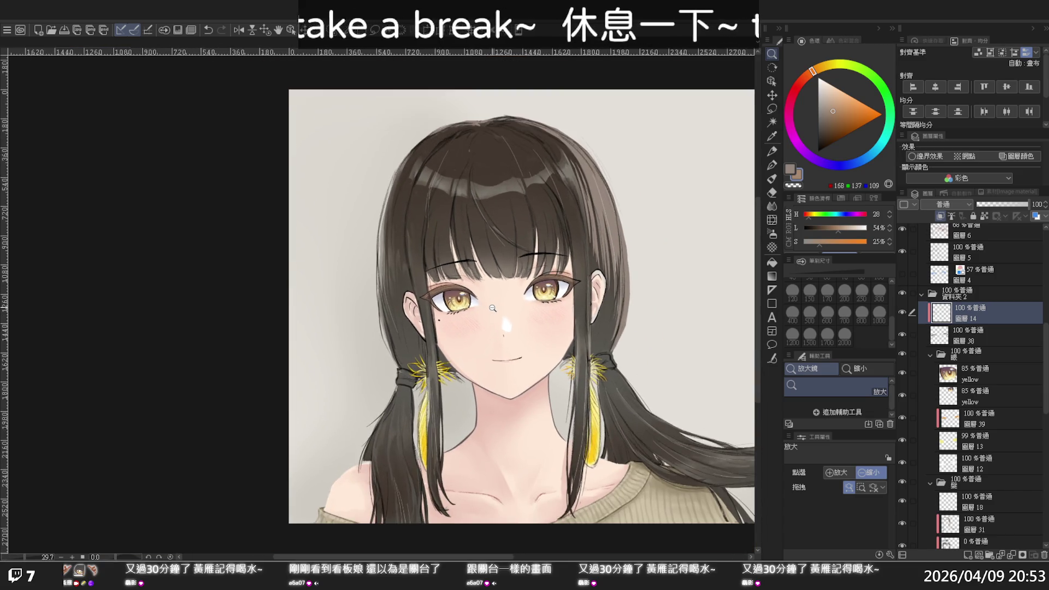
{"action": "scroll", "coordinate": [492, 309], "scroll_direction": "down", "scroll_amount": 2}
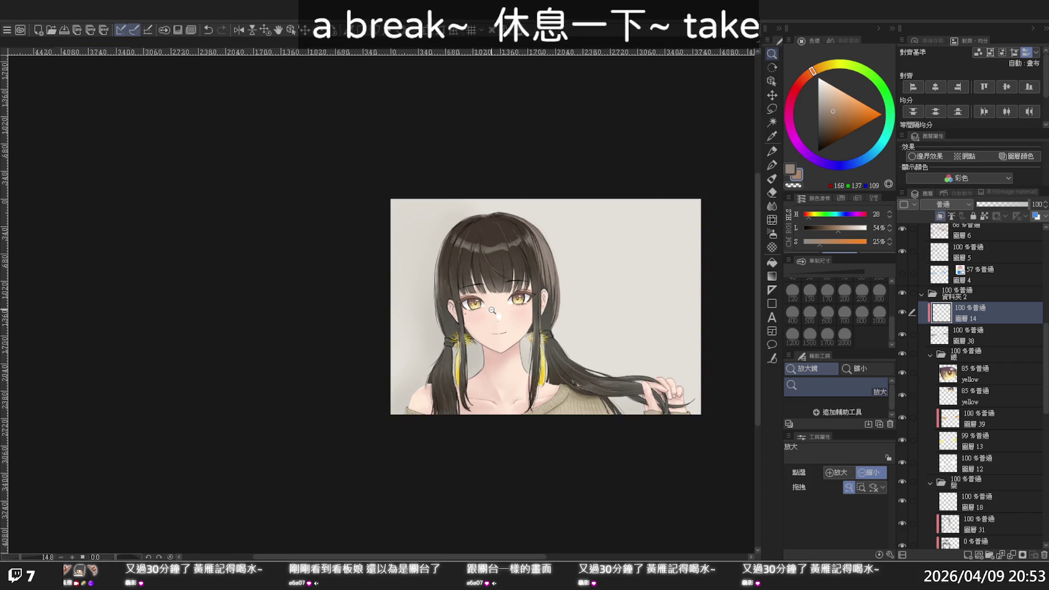
{"action": "scroll", "coordinate": [492, 310], "scroll_direction": "up", "scroll_amount": 1}
{"action": "scroll", "coordinate": [492, 310], "scroll_direction": "up", "scroll_amount": 1}
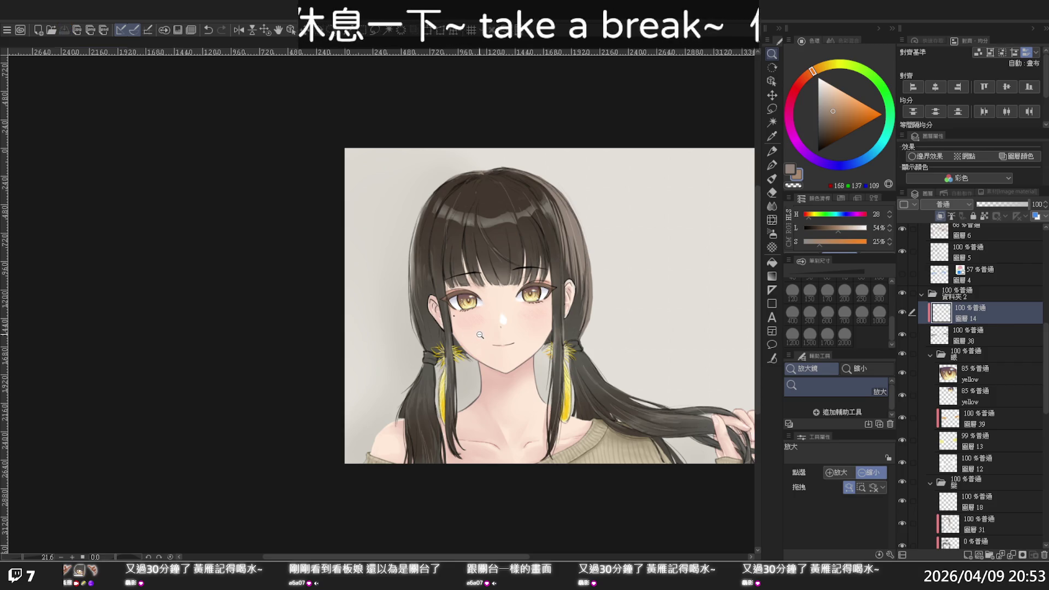
{"action": "left_click", "coordinate": [989, 337]}
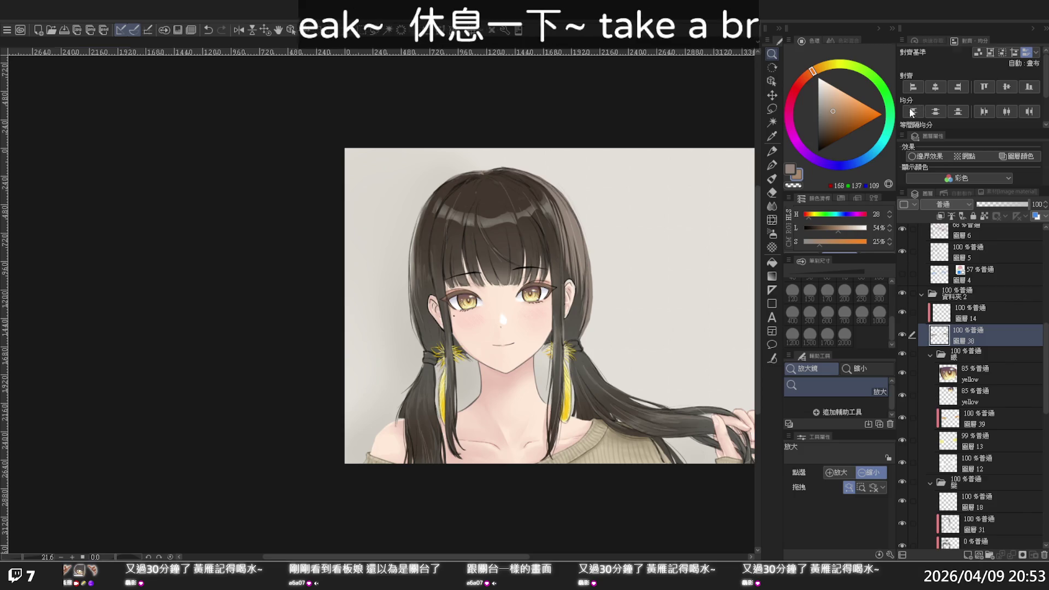
{"action": "key", "text": "ctrl+u"}
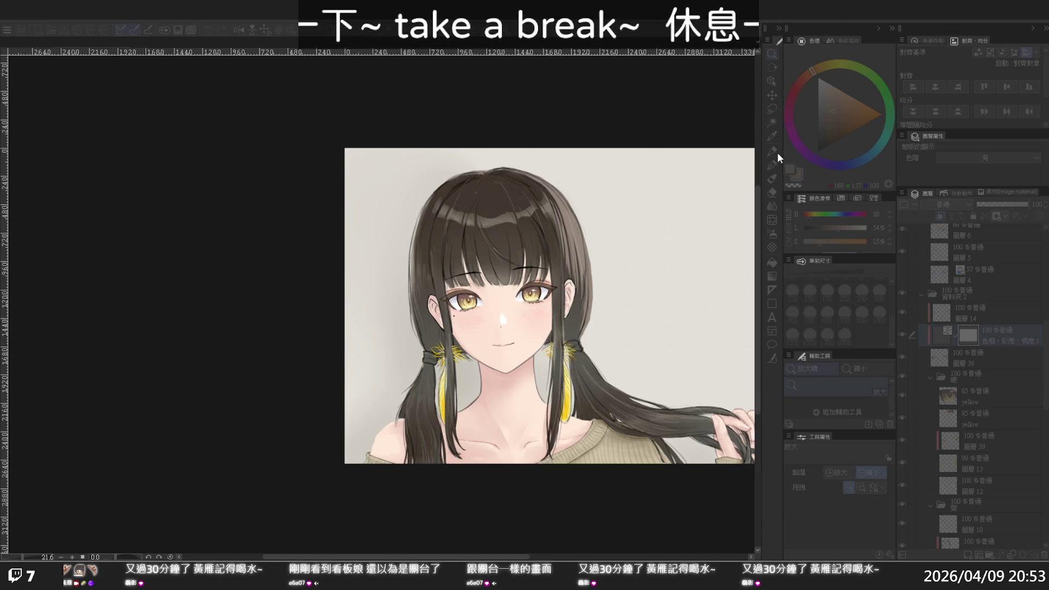
Step: Accept the Hue/Saturation/Luminosity correction with unchanged values and zoom in on the face
{"action": "key", "text": "Return"}
{"action": "scroll", "coordinate": [438, 314], "scroll_direction": "up", "scroll_amount": 3}
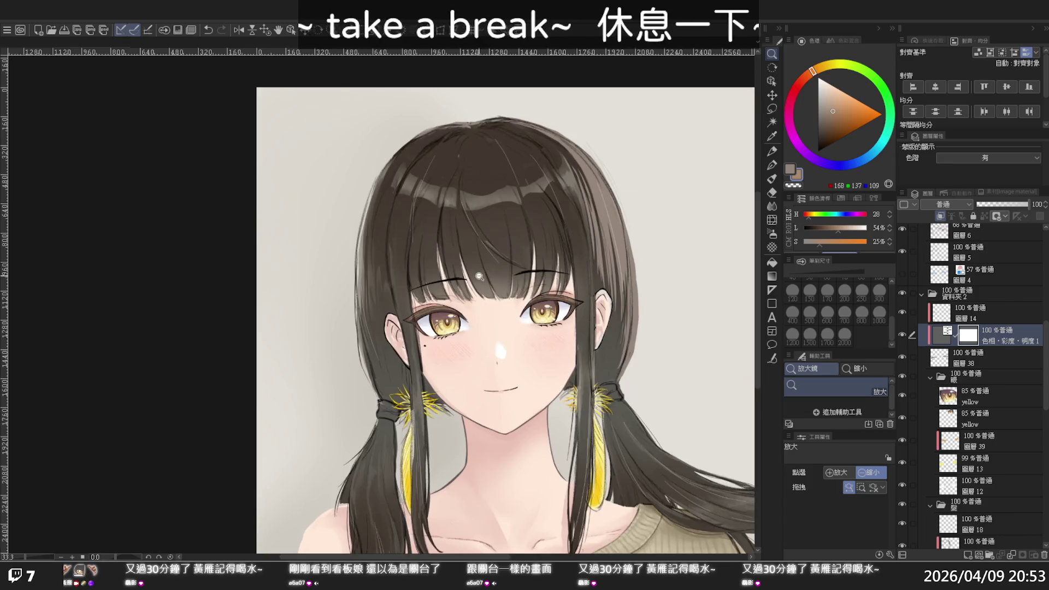
{"action": "scroll", "coordinate": [438, 313], "scroll_direction": "up", "scroll_amount": 1}
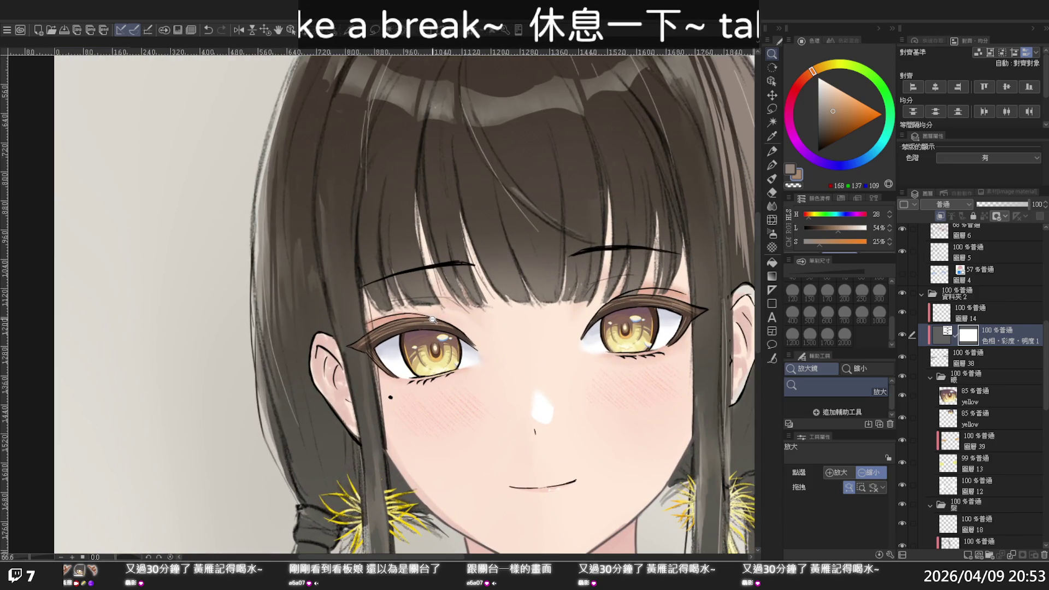
{"action": "scroll", "coordinate": [432, 319], "scroll_direction": "down", "scroll_amount": 3}
{"action": "scroll", "coordinate": [431, 319], "scroll_direction": "down", "scroll_amount": 1}
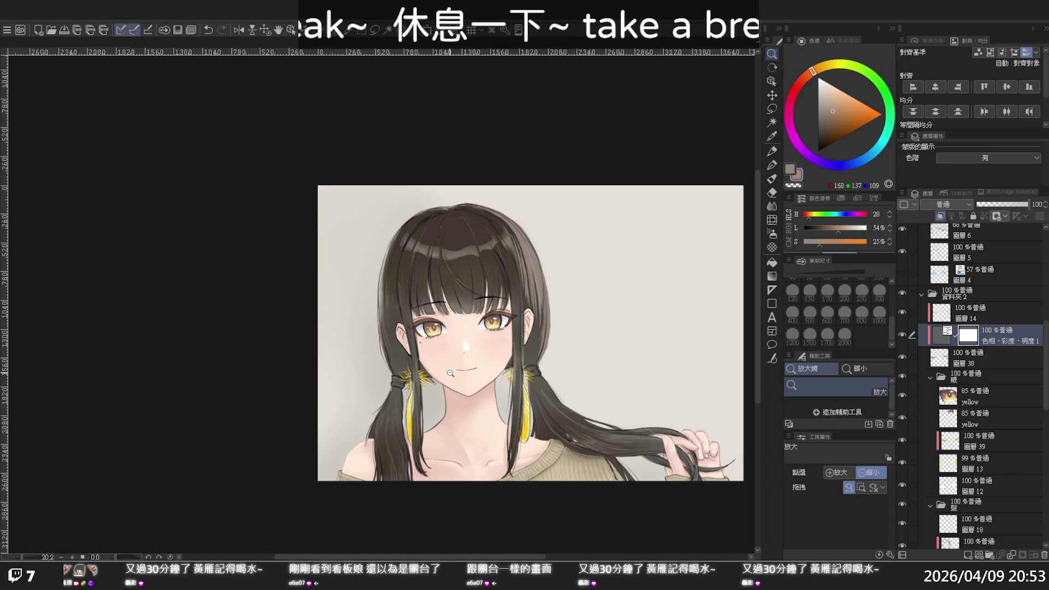
{"action": "scroll", "coordinate": [450, 372], "scroll_direction": "down", "scroll_amount": 1}
{"action": "scroll", "coordinate": [450, 373], "scroll_direction": "up", "scroll_amount": 2}
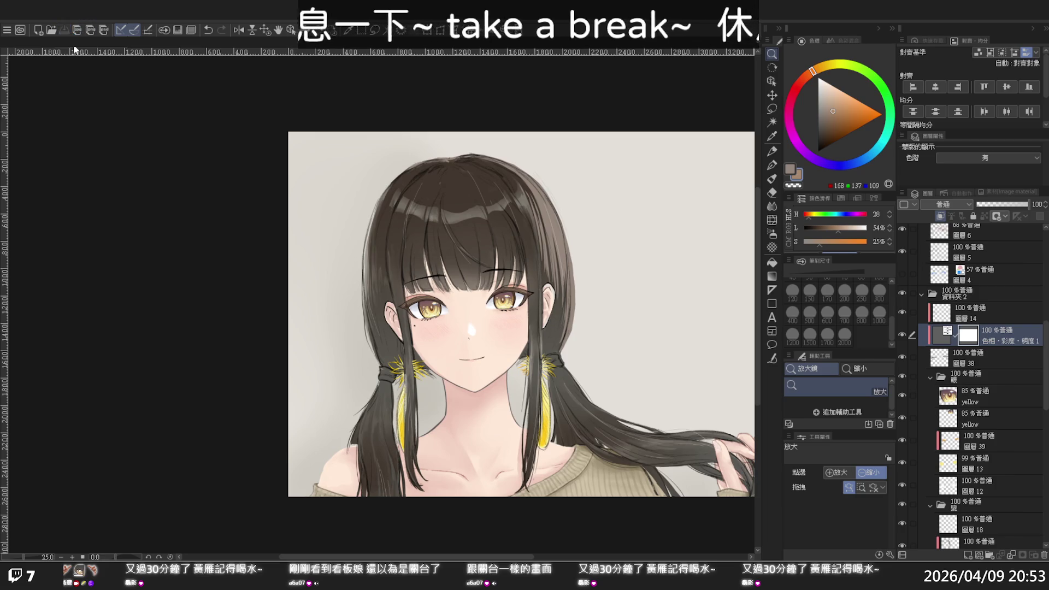
{"action": "left_click", "coordinate": [503, 309]}
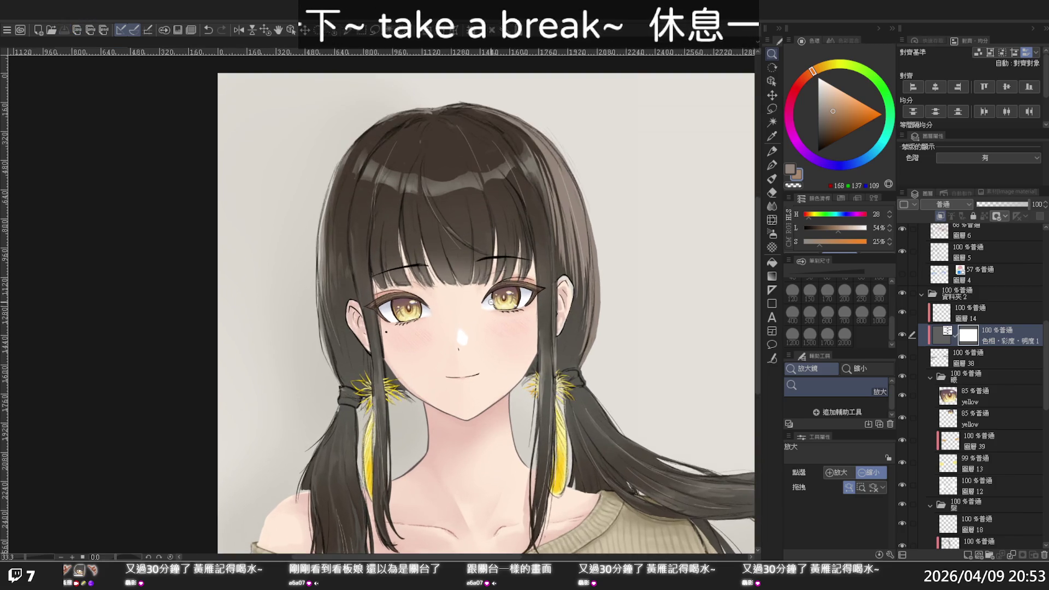
{"action": "scroll", "coordinate": [492, 301], "scroll_direction": "down", "scroll_amount": 2}
{"action": "scroll", "coordinate": [627, 352], "scroll_direction": "up", "scroll_amount": 1}
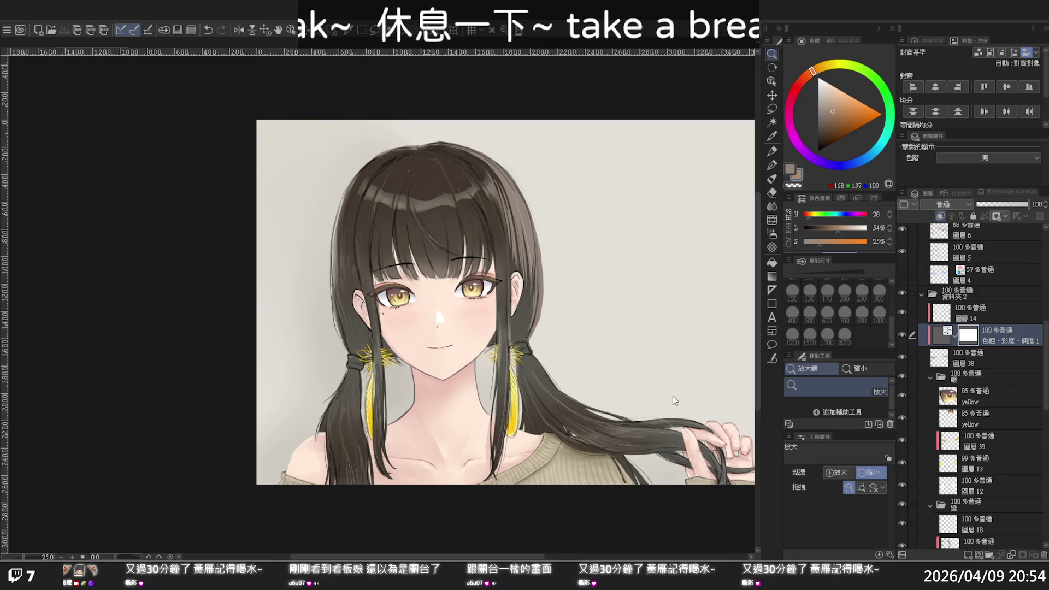
{"action": "scroll", "coordinate": [610, 326], "scroll_direction": "down", "scroll_amount": 1}
{"action": "scroll", "coordinate": [597, 313], "scroll_direction": "down", "scroll_amount": 1}
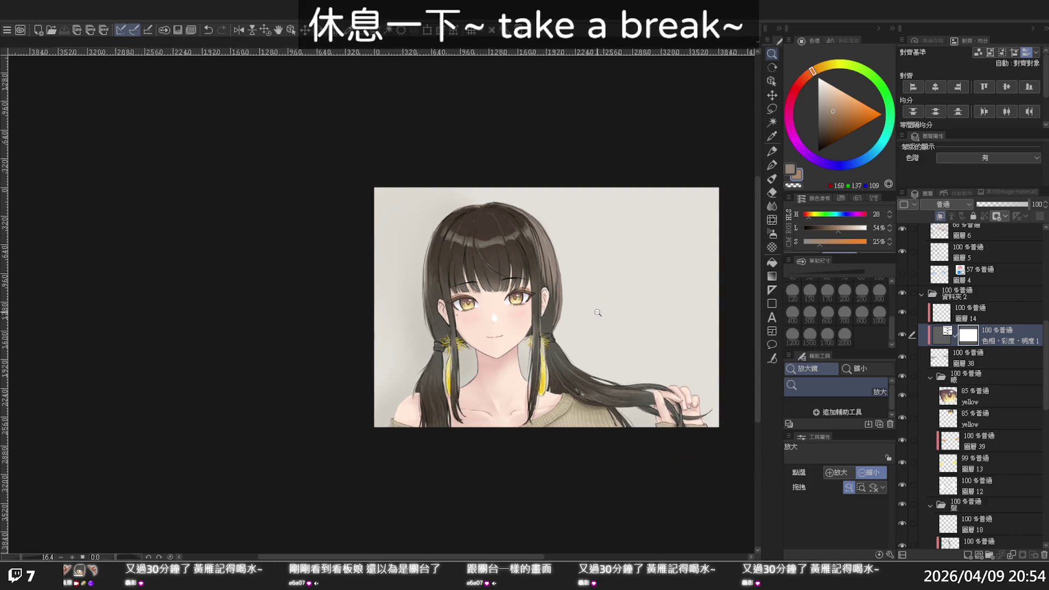
{"action": "scroll", "coordinate": [632, 311], "scroll_direction": "up", "scroll_amount": 1}
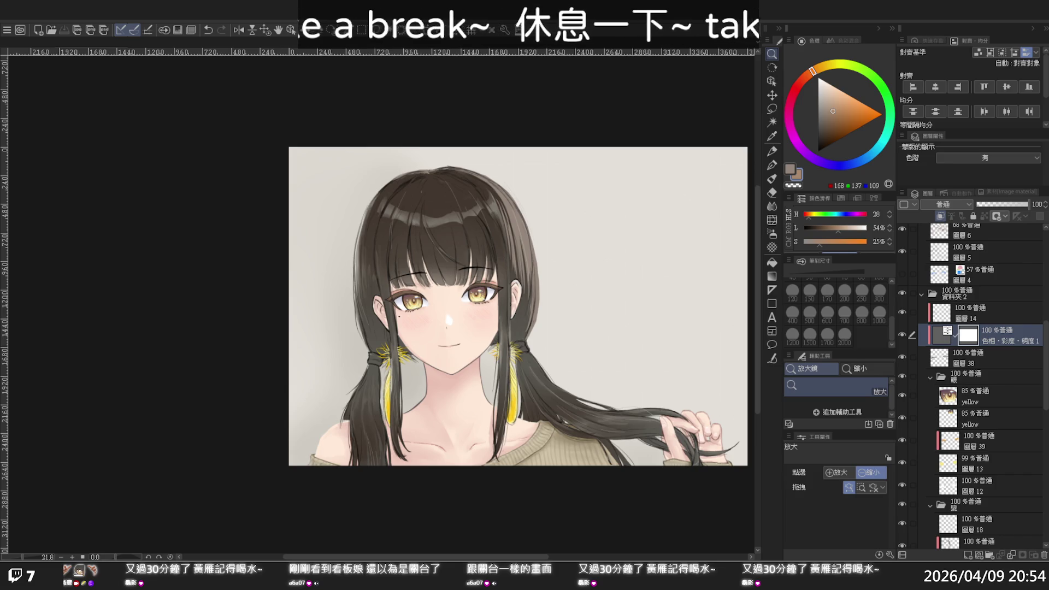
Step: Make 圖層 31 the active layer via the Operation tool and Layer palette
{"action": "key", "text": "o"}
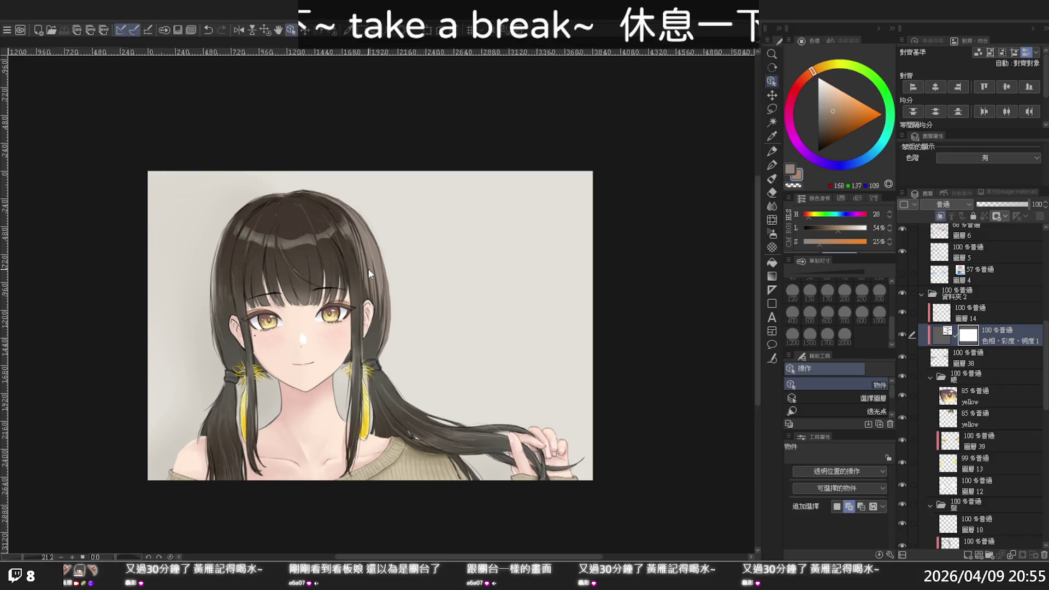
{"action": "left_click", "coordinate": [369, 251]}
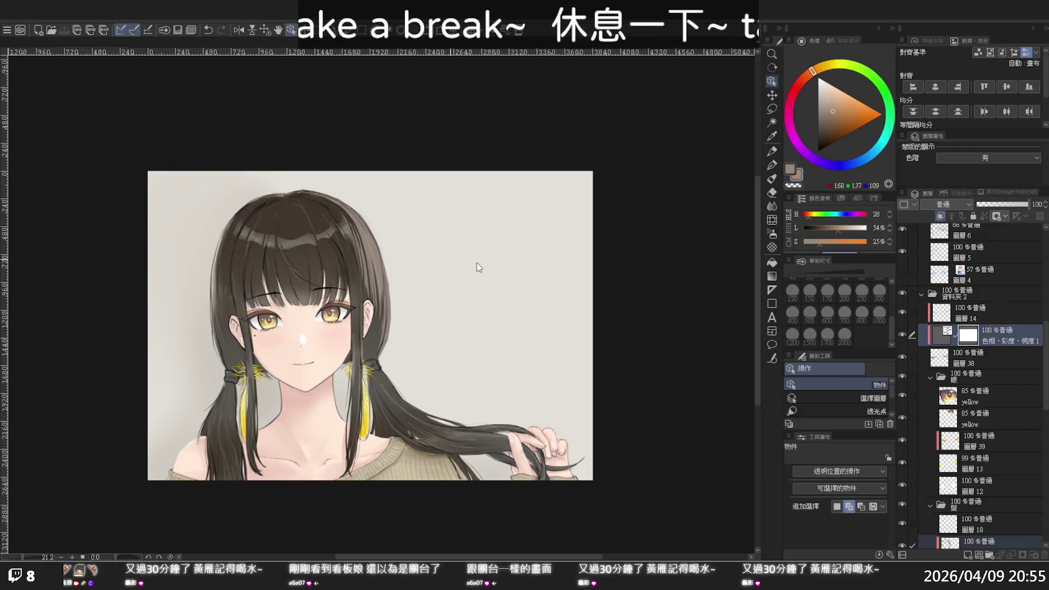
{"action": "scroll", "coordinate": [924, 343], "scroll_direction": "down", "scroll_amount": 3}
{"action": "left_click", "coordinate": [939, 475]}
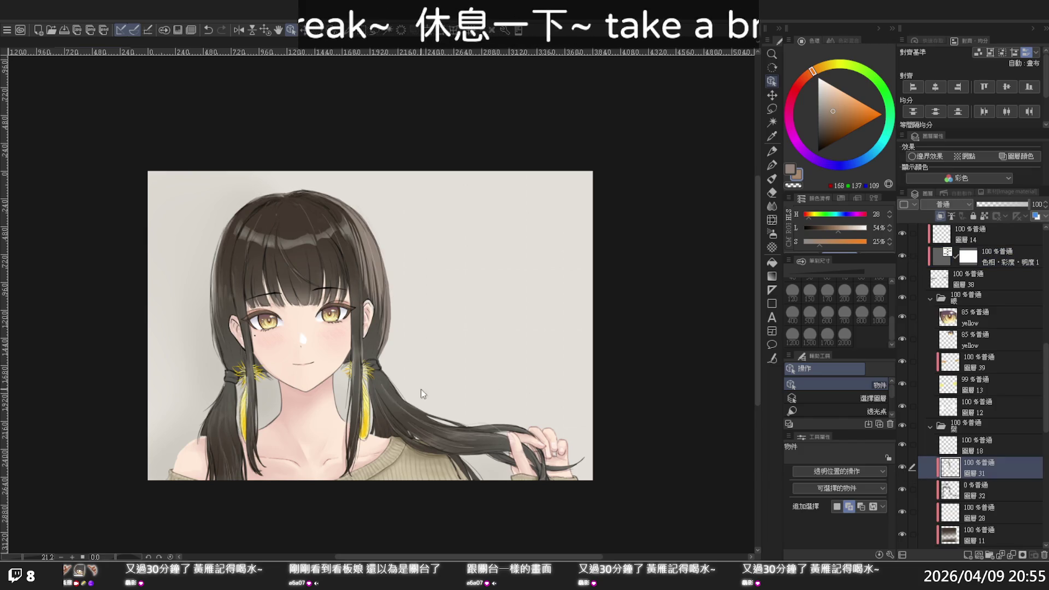
Step: Sample a greyish brown from the picture and set the pen brush size to 100
{"action": "scroll", "coordinate": [436, 393], "scroll_direction": "up", "scroll_amount": 1}
{"action": "scroll", "coordinate": [371, 391], "scroll_direction": "up", "scroll_amount": 1}
{"action": "scroll", "coordinate": [375, 391], "scroll_direction": "up", "scroll_amount": 1}
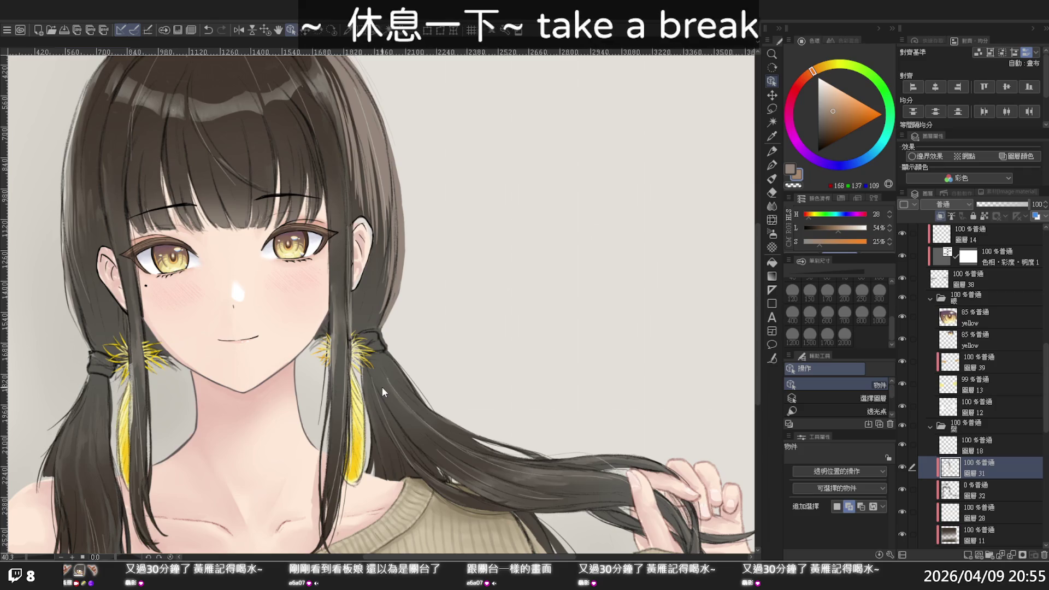
{"action": "key", "text": "i"}
{"action": "left_click", "coordinate": [375, 130]}
{"action": "key", "text": "p"}
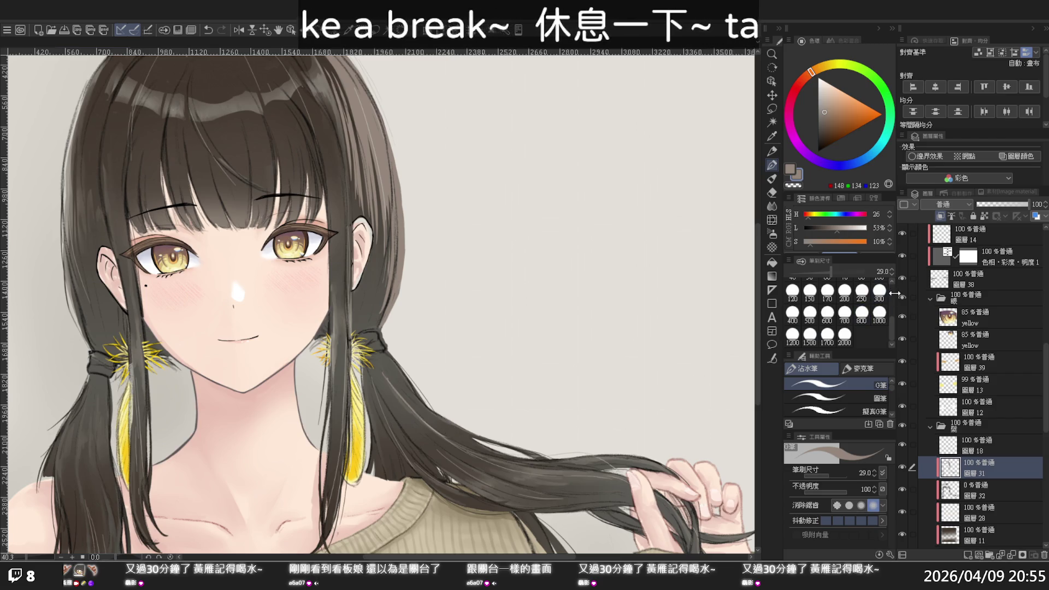
{"action": "scroll", "coordinate": [890, 282], "scroll_direction": "up", "scroll_amount": 5}
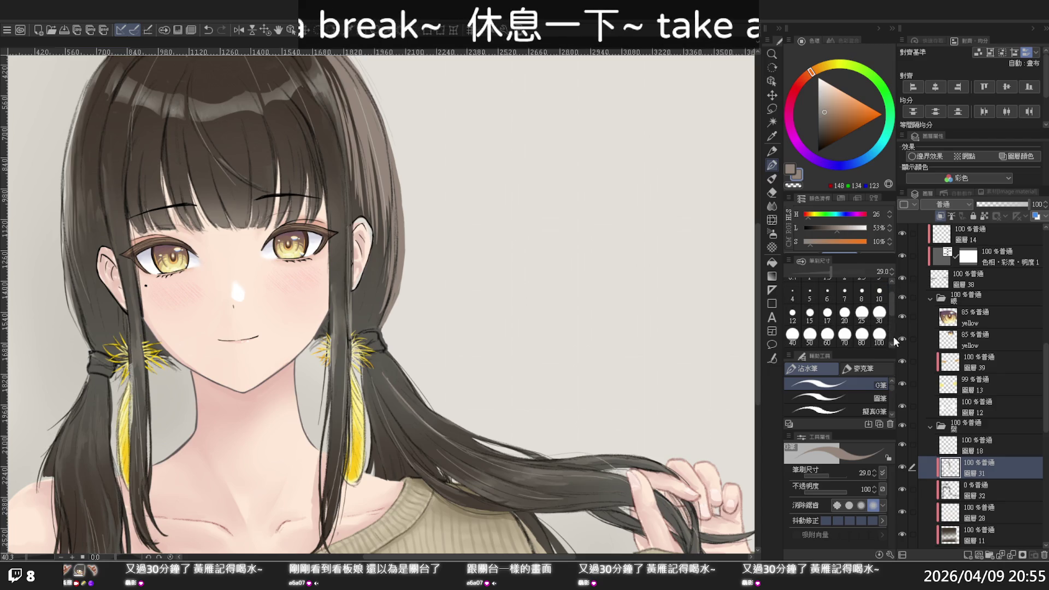
{"action": "scroll", "coordinate": [890, 339], "scroll_direction": "down", "scroll_amount": 1}
{"action": "left_click", "coordinate": [876, 313]}
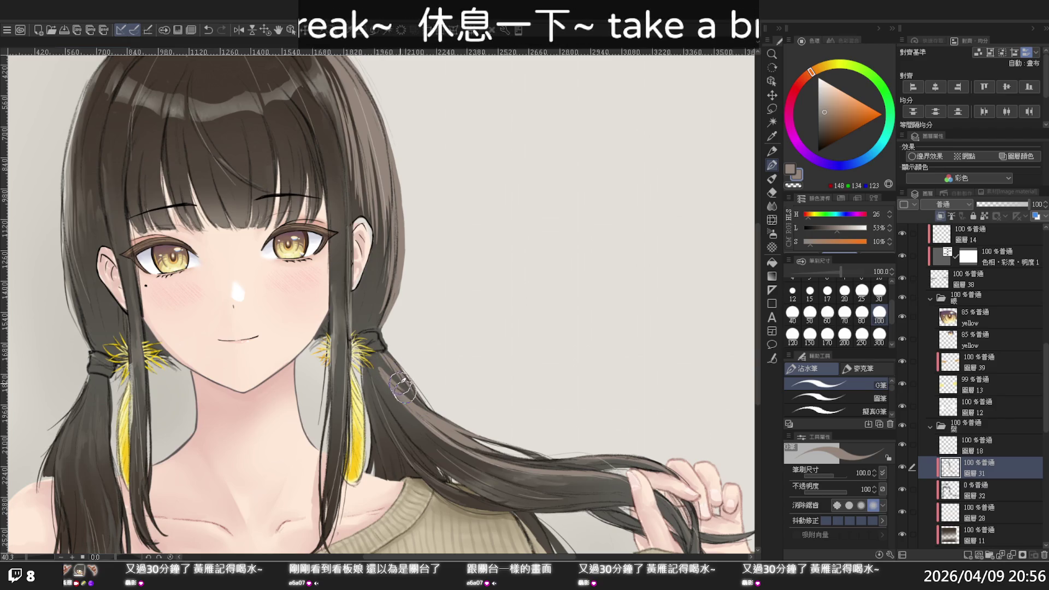
Step: Swap between the main and sub drawing colours, then zoom out to see the whole illustration
{"action": "key", "text": "c"}
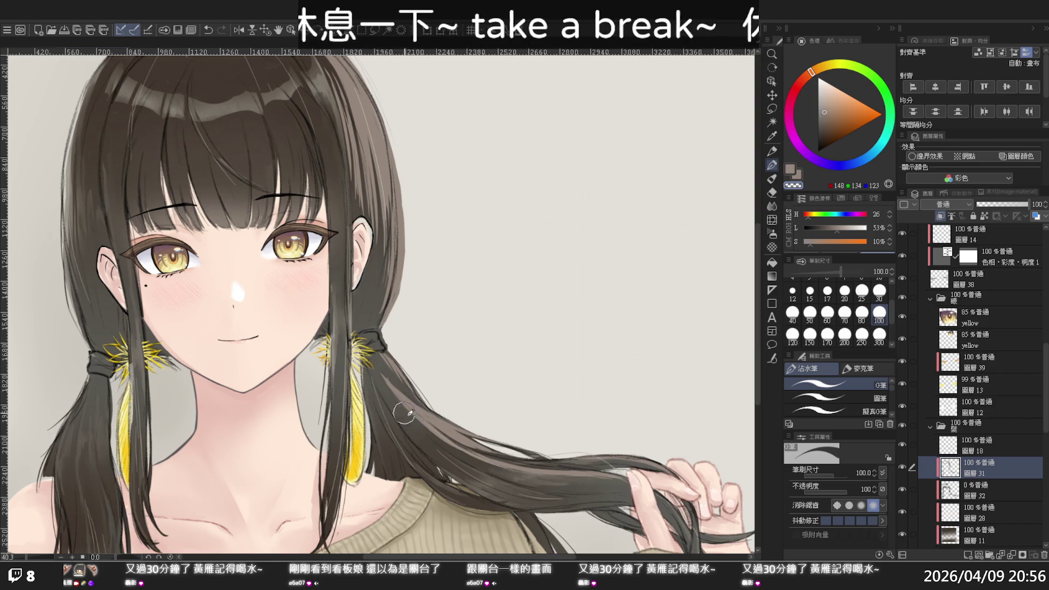
{"action": "key", "text": "c"}
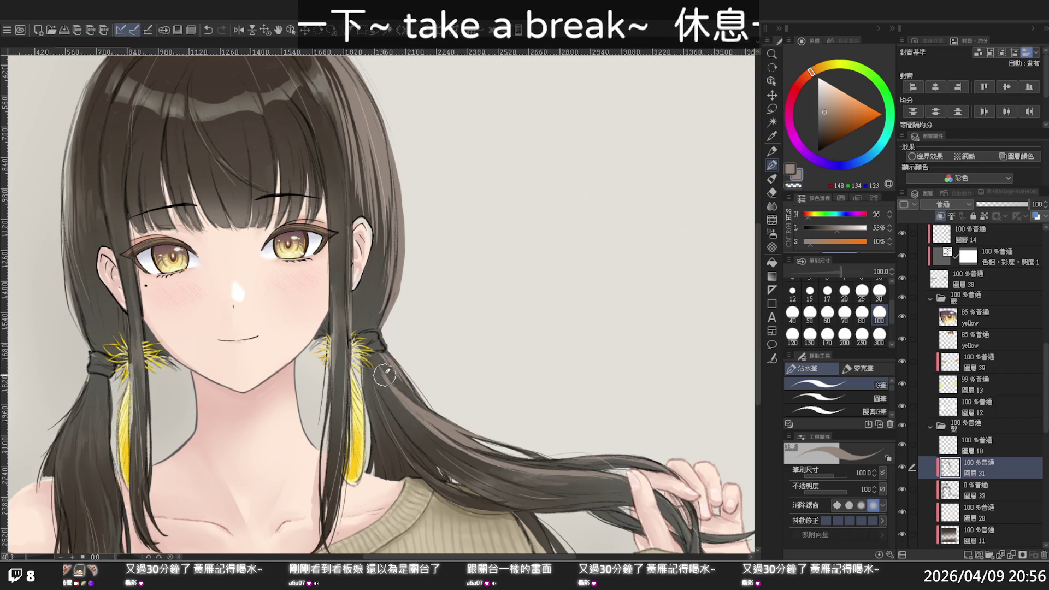
{"action": "key", "text": "c"}
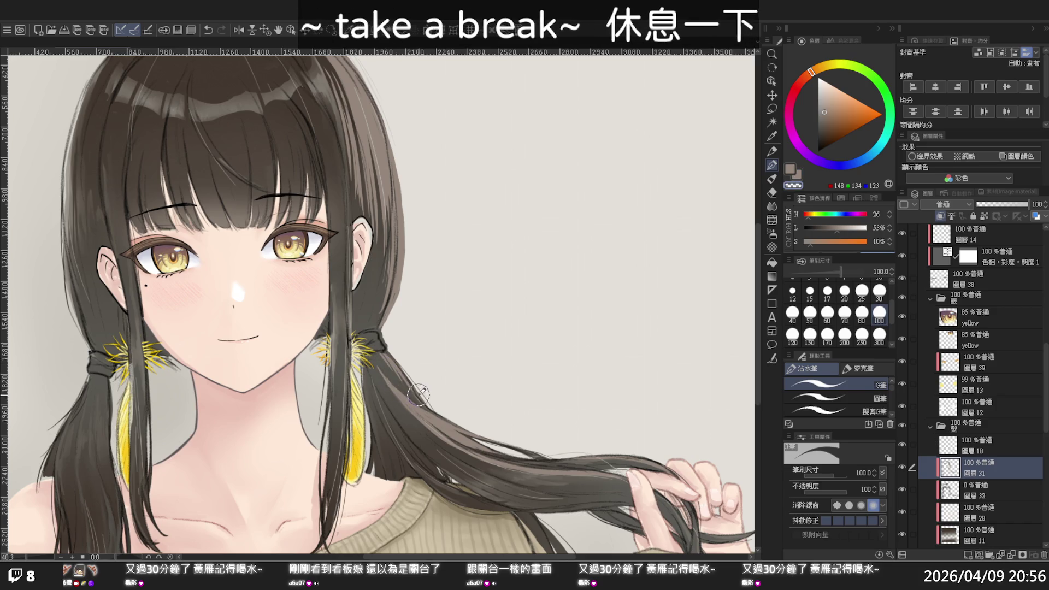
{"action": "left_click", "coordinate": [577, 354], "text": "ctrl+alt"}
{"action": "mouse_move", "coordinate": [578, 354]}
{"action": "left_mouse_down"}
{"action": "mouse_move", "coordinate": [538, 332]}
{"action": "mouse_move", "coordinate": [557, 417]}
{"action": "left_mouse_up"}
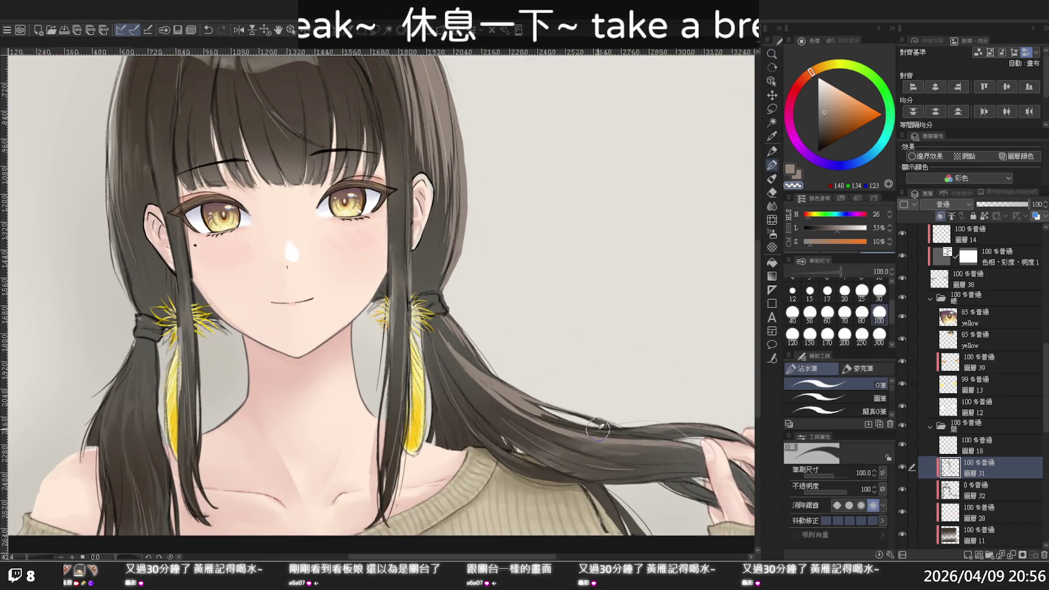
Step: Use the sub colour to try three strokes along the long hair strand, undoing each
{"action": "key", "text": "x"}
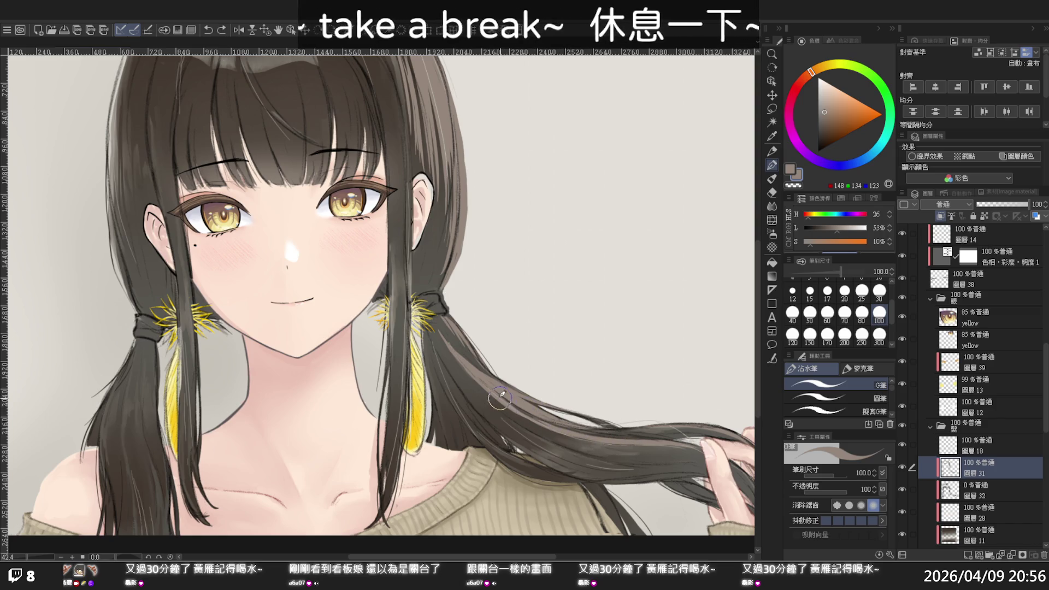
{"action": "left_click_drag", "start_coordinate": [617, 455], "coordinate": [525, 415]}
{"action": "key", "text": "ctrl+z"}
{"action": "left_click_drag", "start_coordinate": [629, 455], "coordinate": [517, 413]}
{"action": "key", "text": "ctrl+z"}
{"action": "left_click_drag", "start_coordinate": [633, 454], "coordinate": [571, 440]}
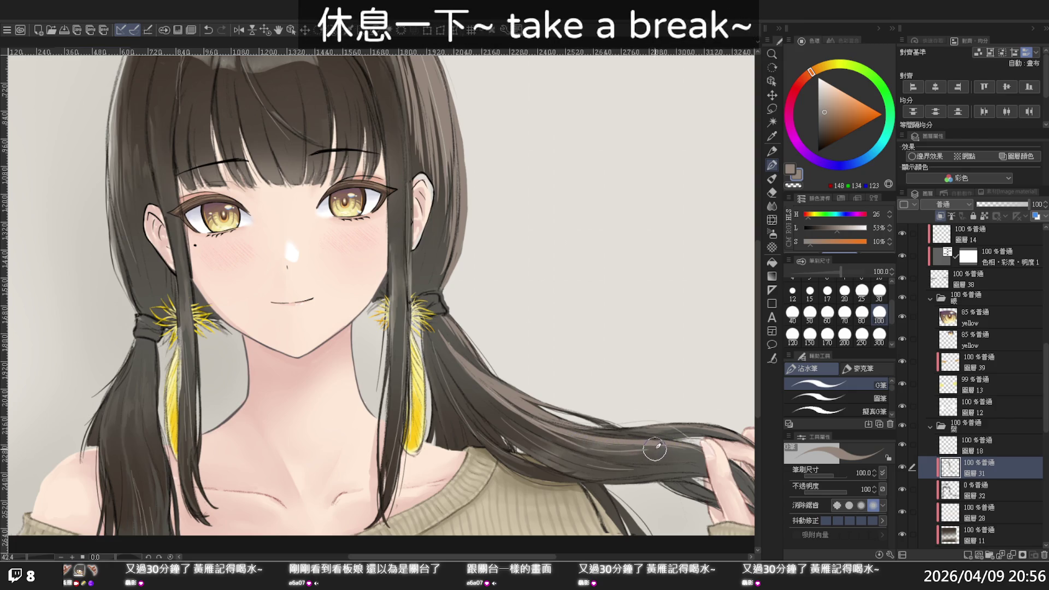
{"action": "key", "text": "ctrl+z"}
{"action": "mouse_move", "coordinate": [710, 459]}
{"action": "left_mouse_down"}
{"action": "mouse_move", "coordinate": [601, 364]}
{"action": "mouse_move", "coordinate": [625, 348]}
{"action": "left_mouse_up"}
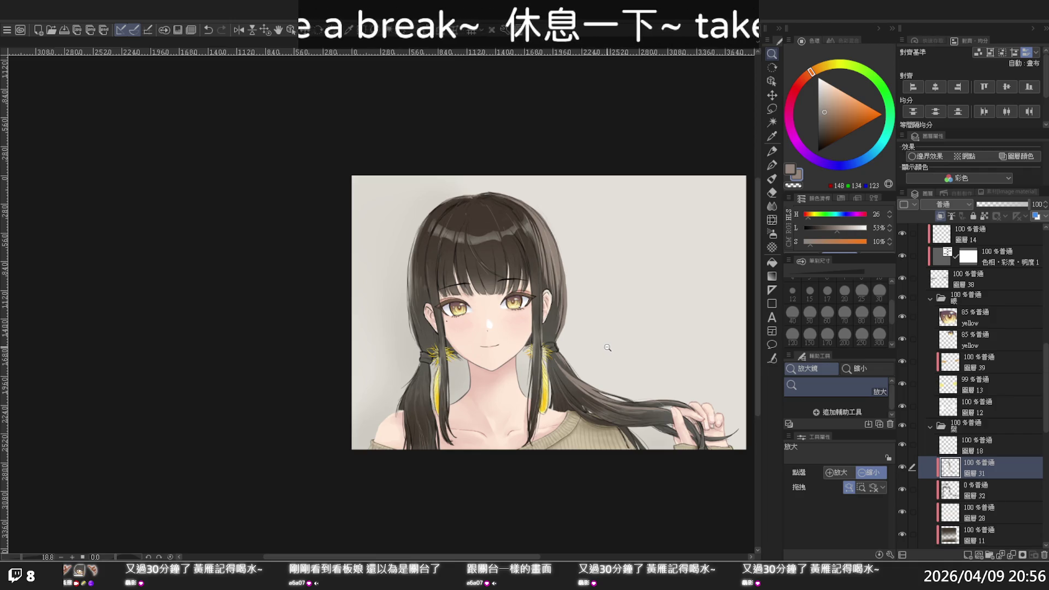
{"action": "mouse_move", "coordinate": [562, 287]}
{"action": "left_mouse_down"}
{"action": "mouse_move", "coordinate": [571, 288]}
{"action": "mouse_move", "coordinate": [539, 376]}
{"action": "left_mouse_up"}
{"action": "key", "text": "p"}
{"action": "key", "text": "ctrl+z"}
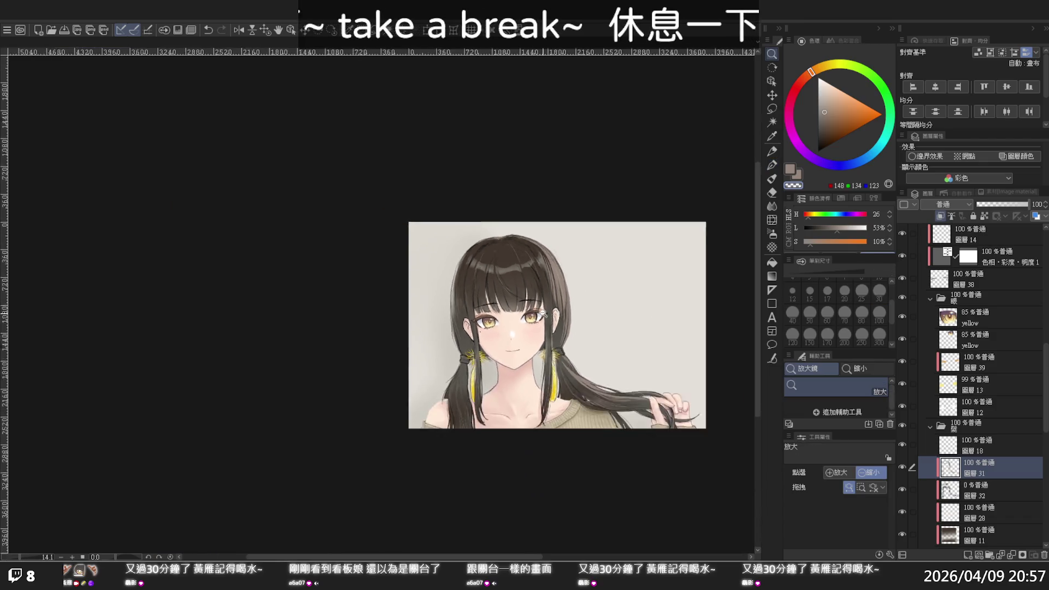
{"action": "left_click_drag", "start_coordinate": [574, 323], "coordinate": [554, 277]}
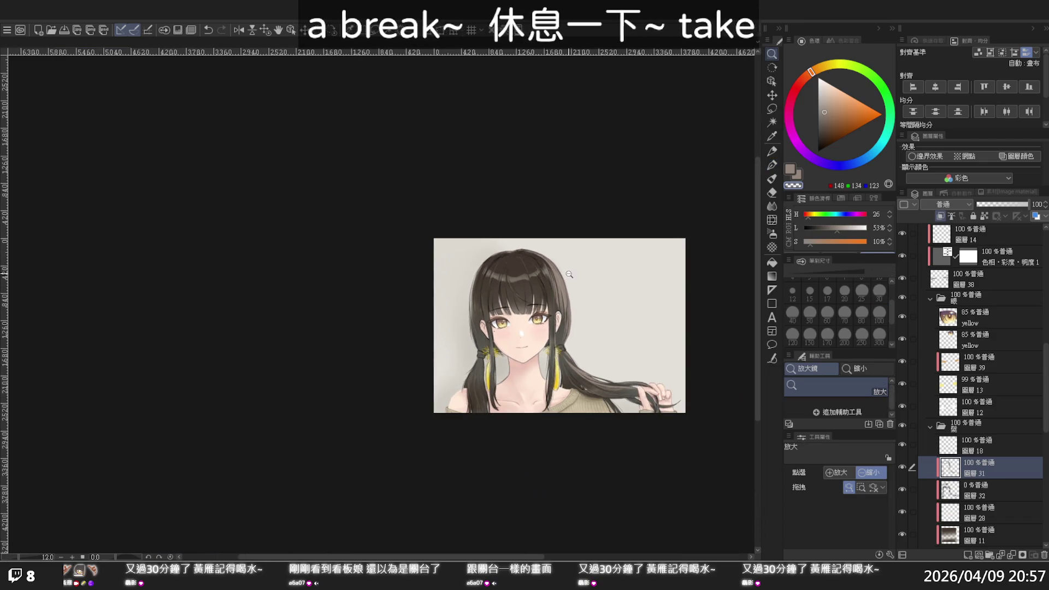
{"action": "mouse_move", "coordinate": [582, 300]}
{"action": "left_mouse_down"}
{"action": "mouse_move", "coordinate": [612, 332]}
{"action": "mouse_move", "coordinate": [576, 298]}
{"action": "left_mouse_up"}
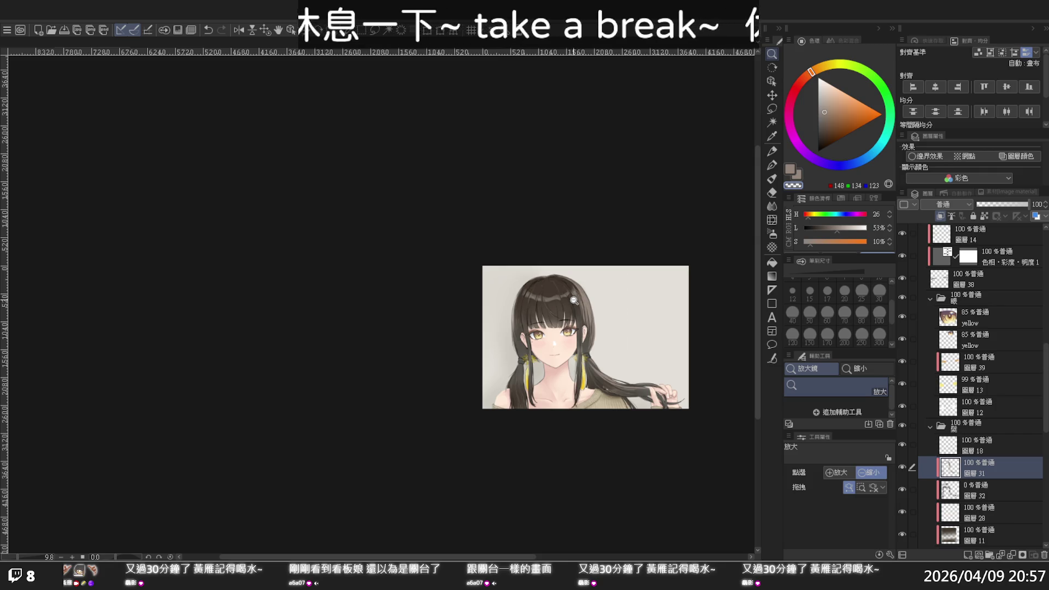
{"action": "left_click_drag", "start_coordinate": [603, 316], "coordinate": [667, 344]}
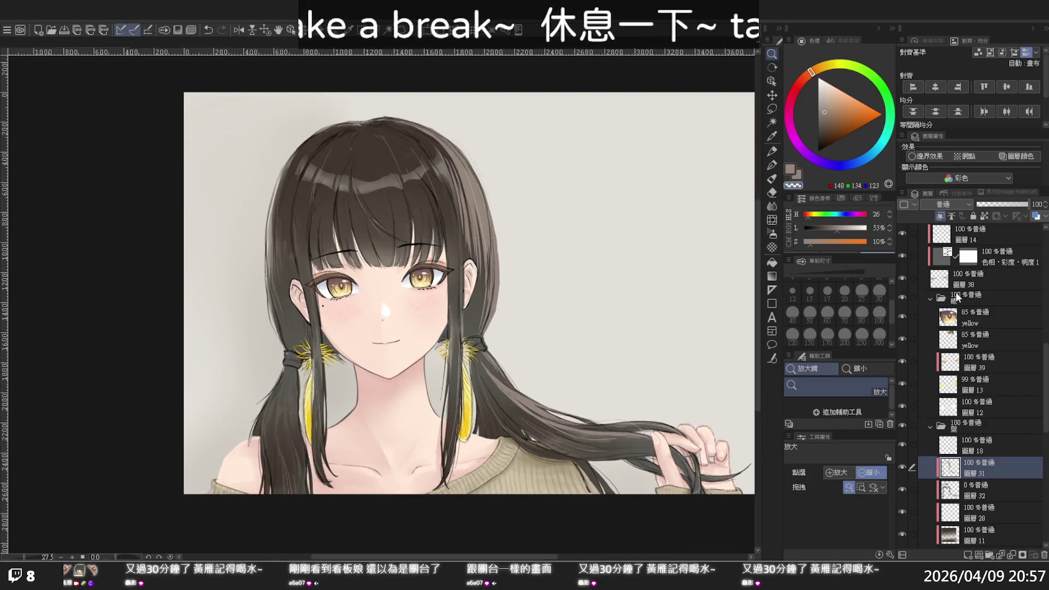
{"action": "scroll", "coordinate": [945, 328], "scroll_direction": "up", "scroll_amount": 5}
{"action": "scroll", "coordinate": [937, 350], "scroll_direction": "up", "scroll_amount": 2}
{"action": "scroll", "coordinate": [923, 343], "scroll_direction": "up", "scroll_amount": 3}
{"action": "left_click", "coordinate": [899, 346]}
Step: Compare the line layer's visibility, then select layer 圖層35 and pick black for line art
{"action": "left_click", "coordinate": [900, 347]}
{"action": "left_click", "coordinate": [899, 333]}
{"action": "left_click", "coordinate": [900, 333]}
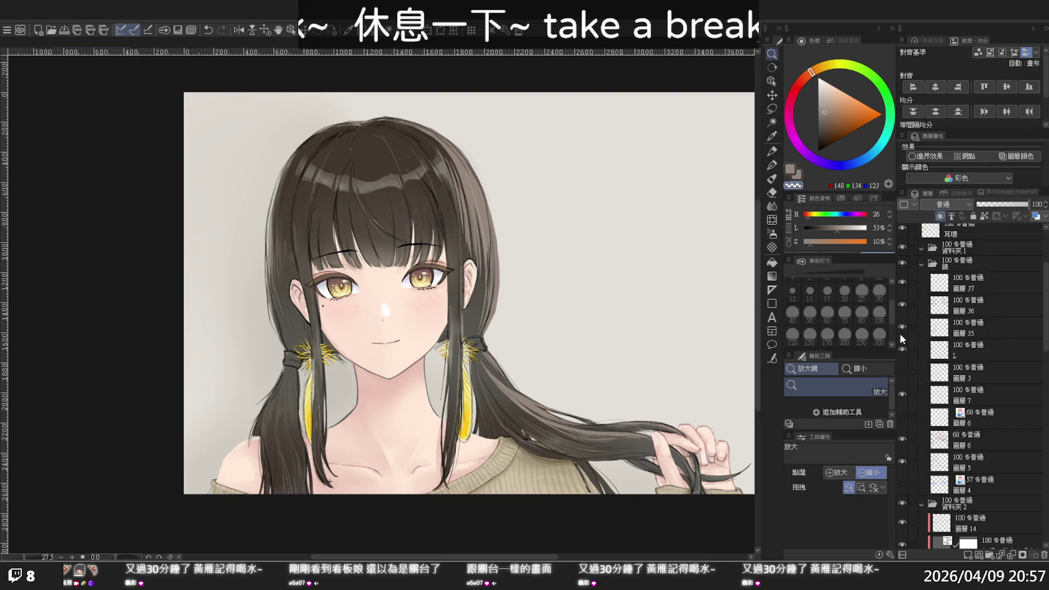
{"action": "left_click", "coordinate": [970, 322]}
{"action": "left_click_drag", "start_coordinate": [823, 132], "coordinate": [817, 151]}
{"action": "scroll", "coordinate": [320, 469], "scroll_direction": "down", "scroll_amount": 1}
{"action": "scroll", "coordinate": [297, 456], "scroll_direction": "up", "scroll_amount": 1}
{"action": "scroll", "coordinate": [297, 456], "scroll_direction": "up", "scroll_amount": 2}
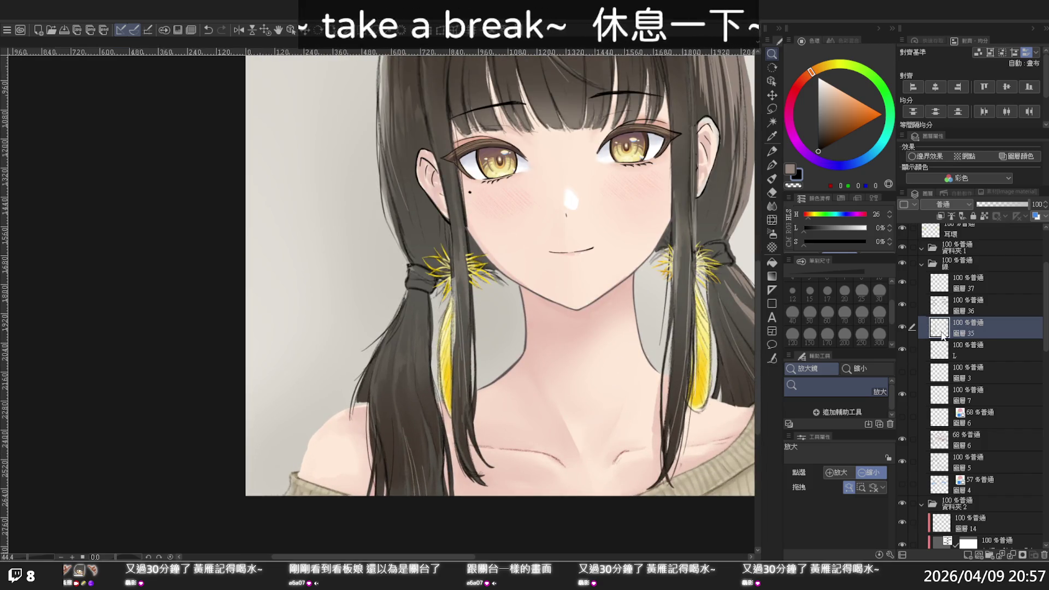
{"action": "key", "text": "p"}
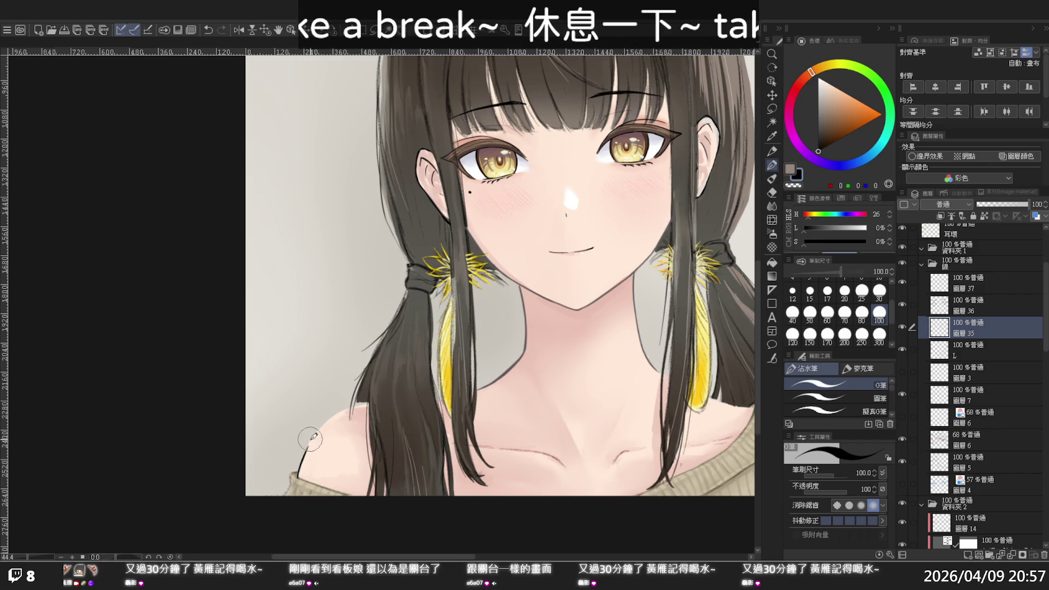
Step: Outline the bare shoulder with the pen at size 30, checking it in a mirrored view
{"action": "mouse_move", "coordinate": [298, 474]}
{"action": "left_mouse_down"}
{"action": "mouse_move", "coordinate": [329, 422]}
{"action": "mouse_move", "coordinate": [371, 391]}
{"action": "left_mouse_up"}
{"action": "key", "text": "ctrl+z"}
{"action": "left_click_drag", "start_coordinate": [326, 425], "coordinate": [374, 396]}
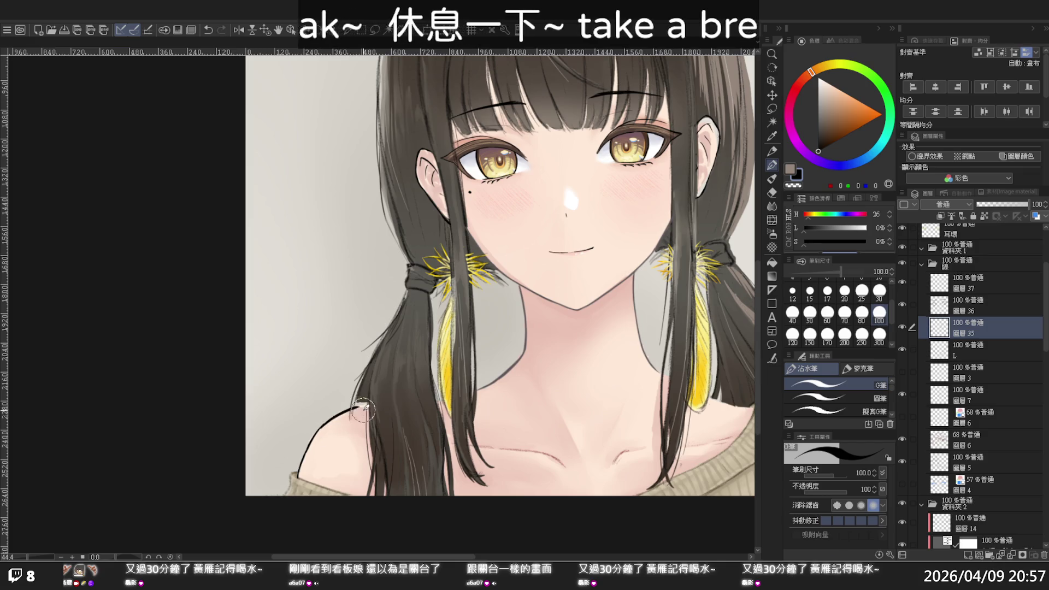
{"action": "key", "text": "ctrl+z"}
{"action": "left_click", "coordinate": [879, 291]}
{"action": "left_click_drag", "start_coordinate": [322, 426], "coordinate": [358, 402]}
{"action": "key", "text": "h"}
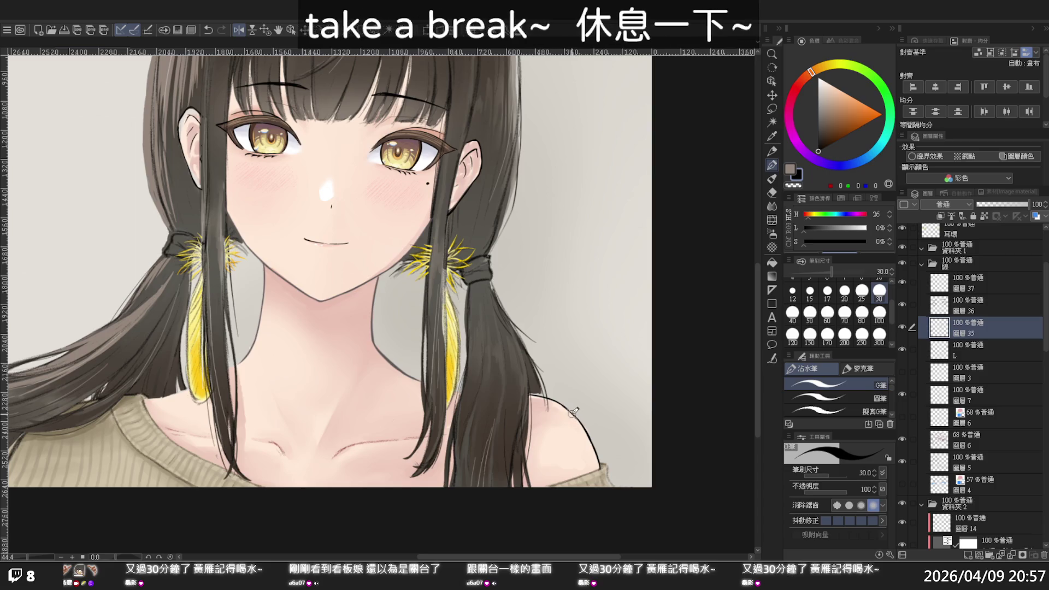
{"action": "key", "text": "ctrl+z"}
{"action": "left_click_drag", "start_coordinate": [567, 405], "coordinate": [582, 422]}
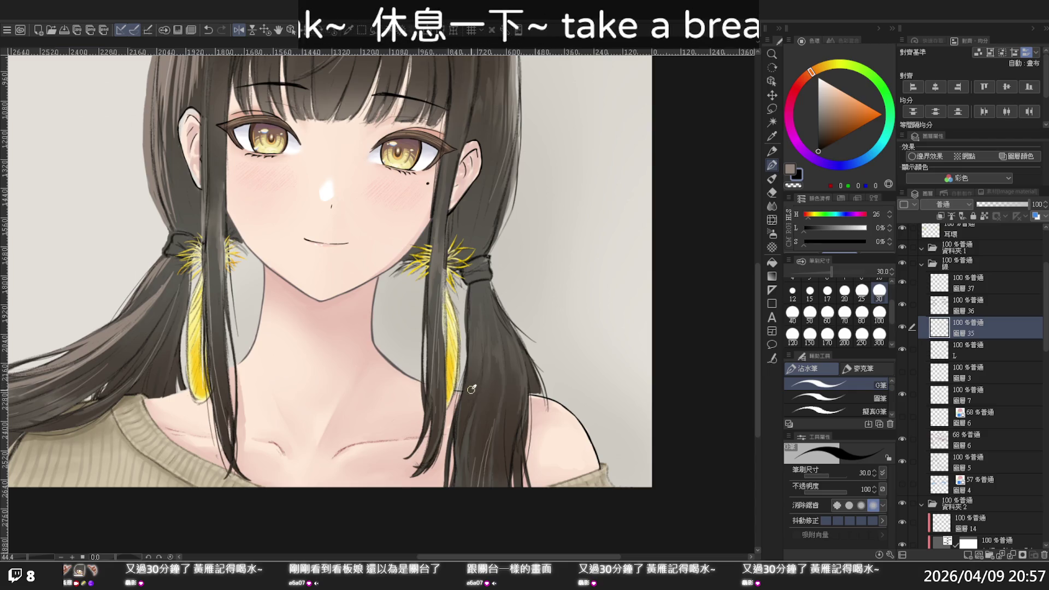
Step: Turn off the mirrored view and draw a line along the hair's lower edge by the neck
{"action": "key", "text": "alt+space"}
{"action": "left_click", "coordinate": [601, 391]}
{"action": "left_click", "coordinate": [600, 390]}
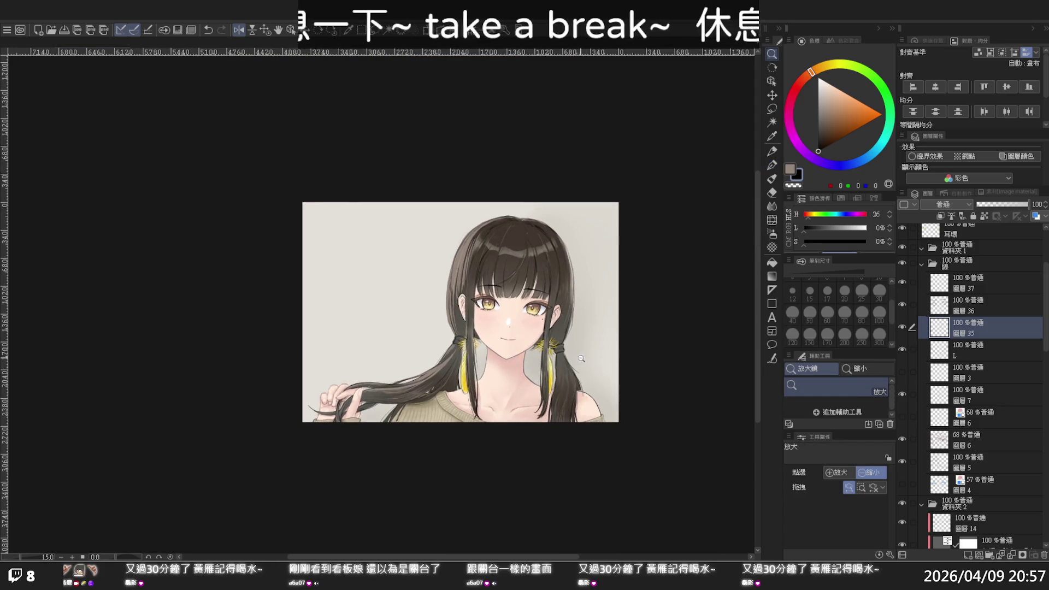
{"action": "mouse_move", "coordinate": [547, 373]}
{"action": "left_mouse_down"}
{"action": "mouse_move", "coordinate": [561, 389]}
{"action": "mouse_move", "coordinate": [584, 382]}
{"action": "left_mouse_up"}
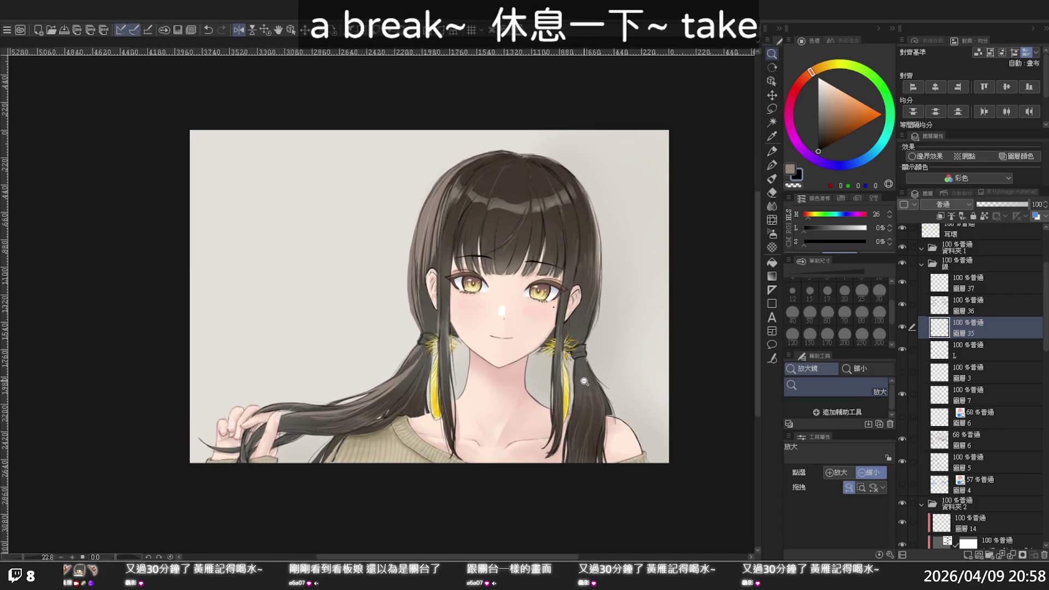
{"action": "key", "text": "h"}
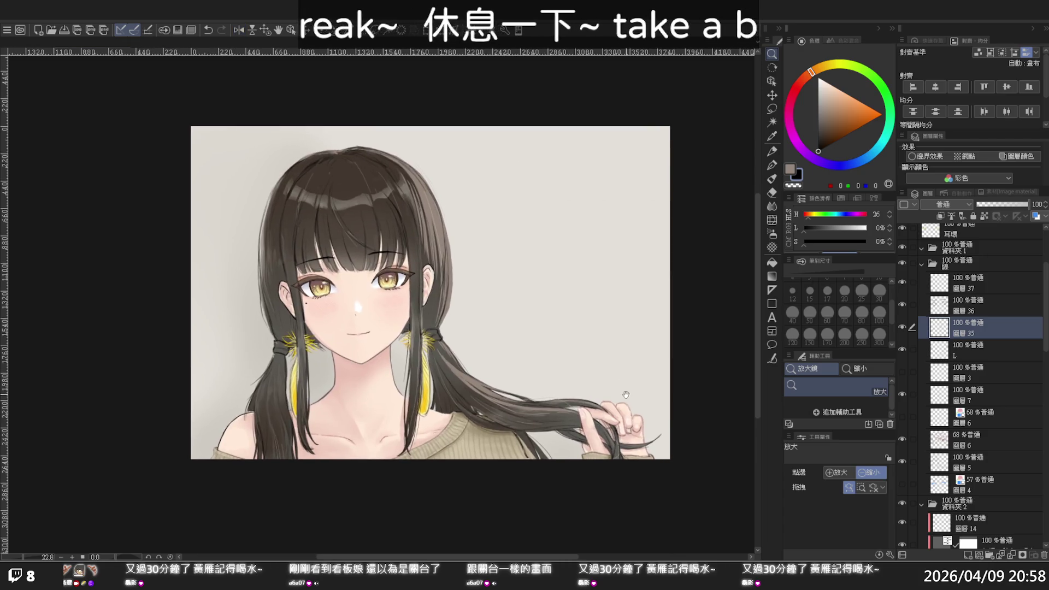
{"action": "left_click_drag", "start_coordinate": [557, 385], "coordinate": [543, 397]}
{"action": "key", "text": "p"}
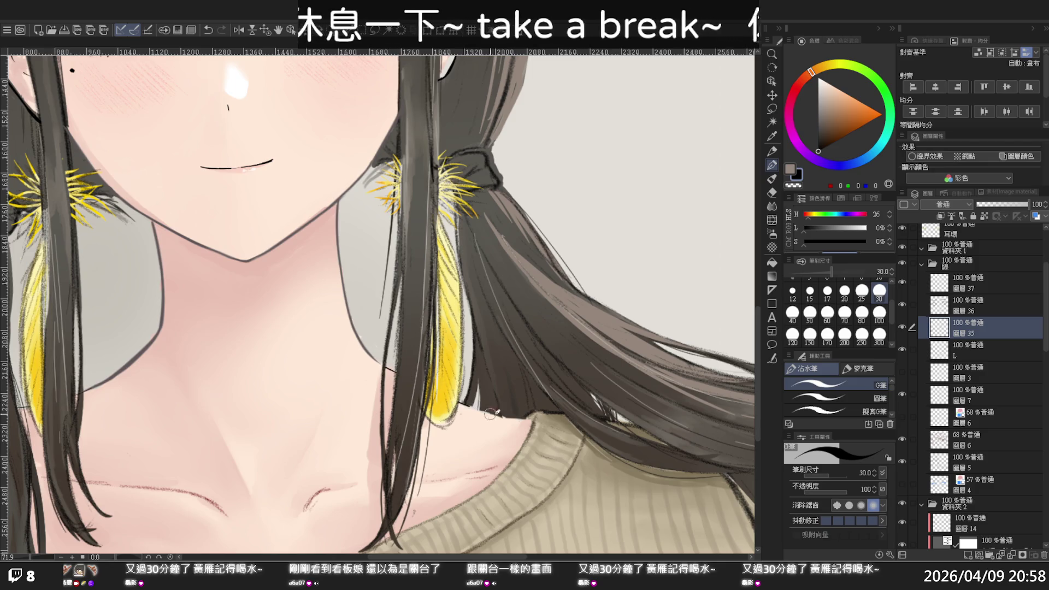
{"action": "left_click_drag", "start_coordinate": [463, 406], "coordinate": [512, 417]}
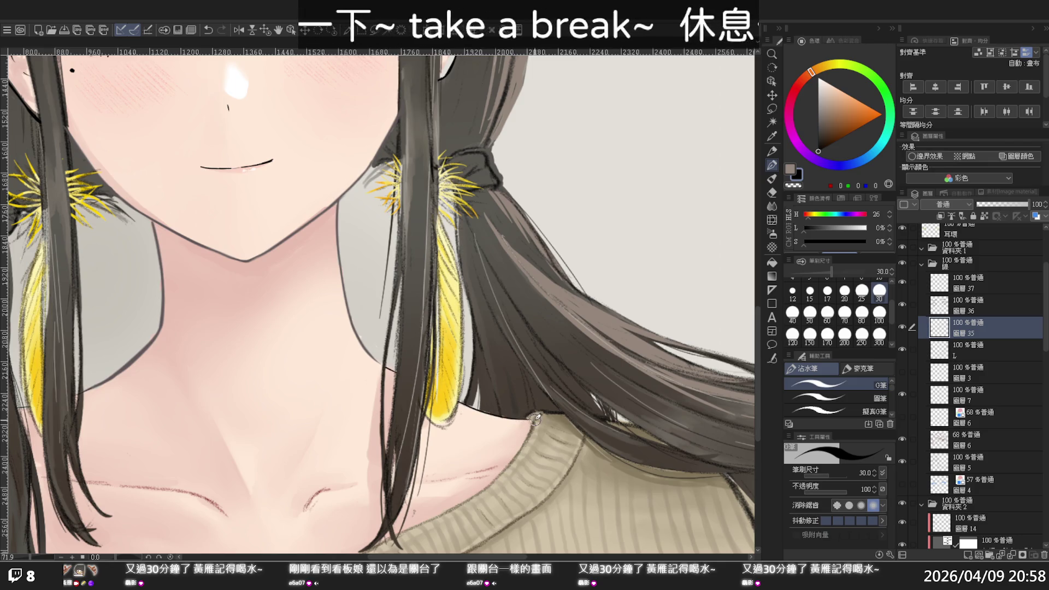
{"action": "left_click", "coordinate": [567, 363], "text": "ctrl+alt"}
{"action": "mouse_move", "coordinate": [568, 337]}
{"action": "left_mouse_down"}
{"action": "mouse_move", "coordinate": [563, 347]}
{"action": "mouse_move", "coordinate": [553, 317]}
{"action": "left_mouse_up"}
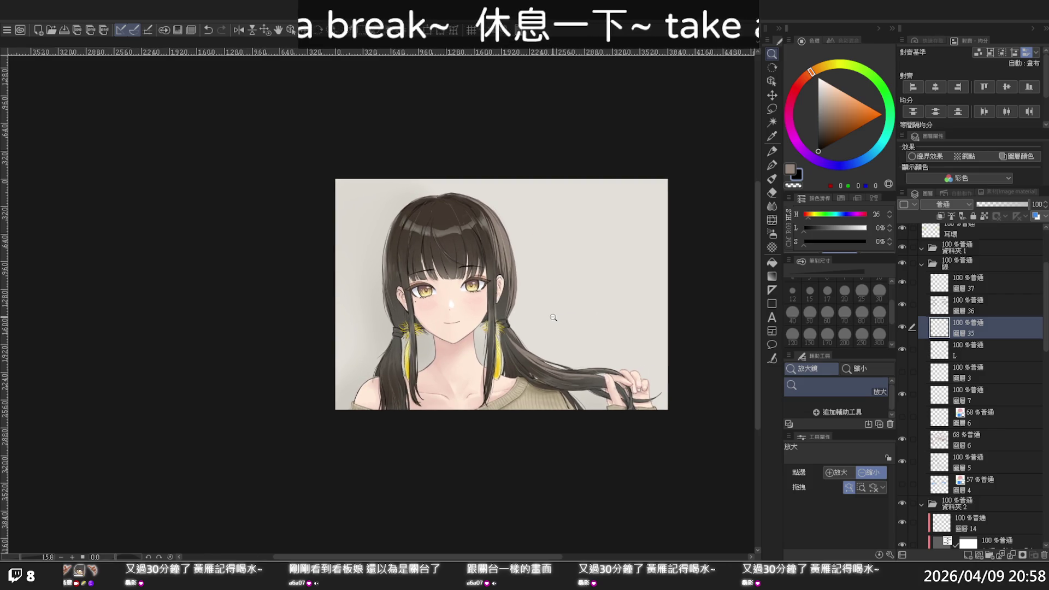
{"action": "left_click_drag", "start_coordinate": [538, 205], "coordinate": [544, 208]}
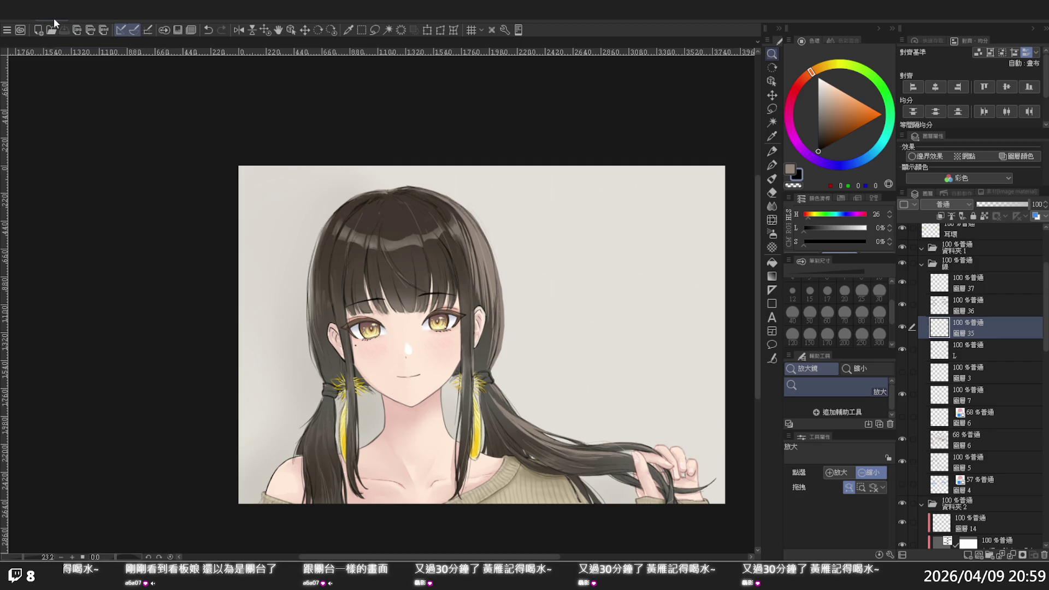
{"action": "key", "text": "ctrl+alt+c"}
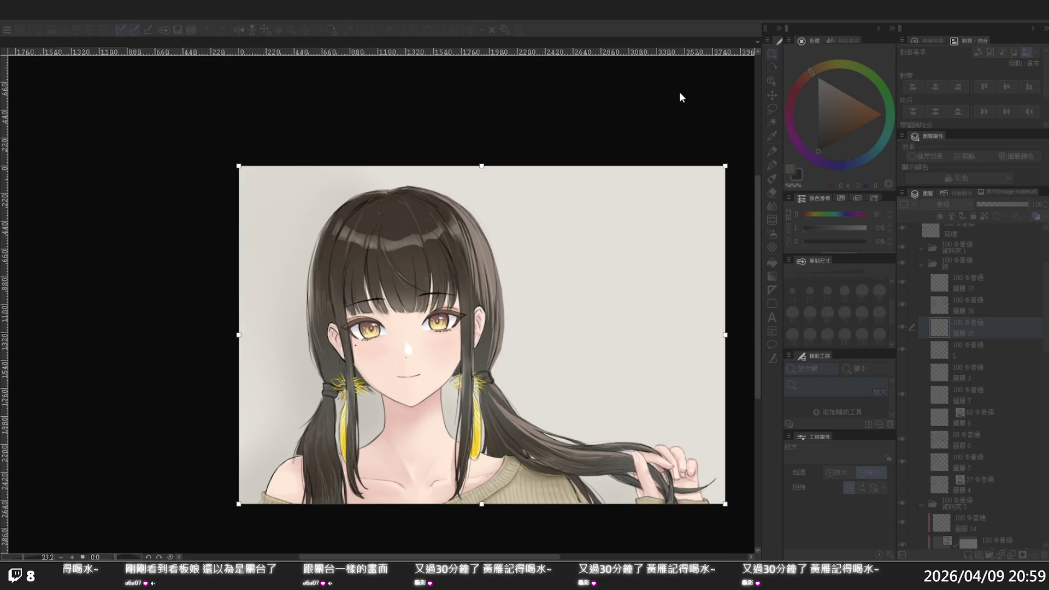
{"action": "key", "text": "Escape"}
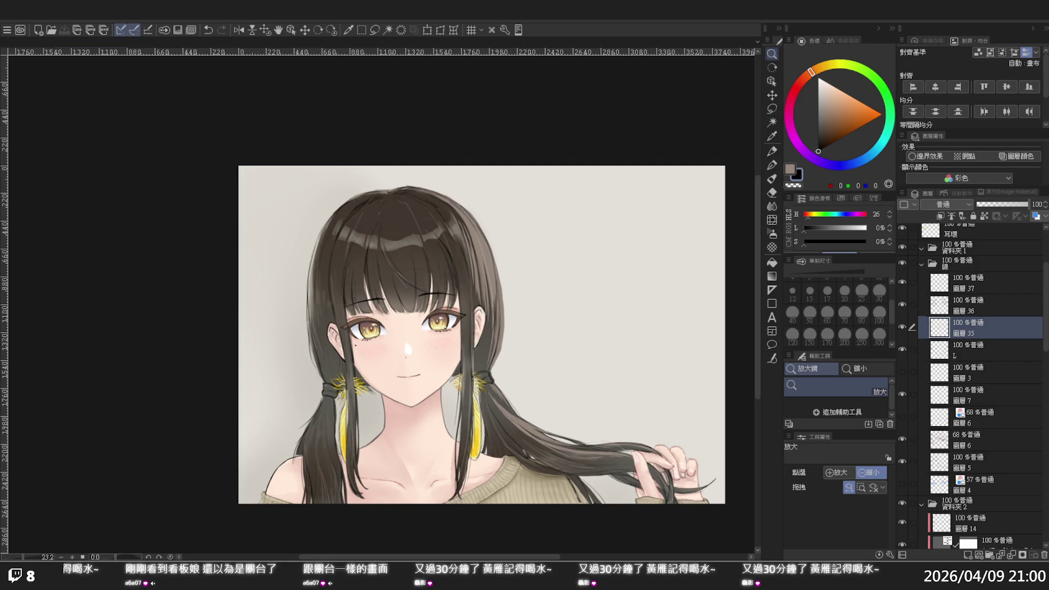
{"action": "left_click", "coordinate": [693, 110]}
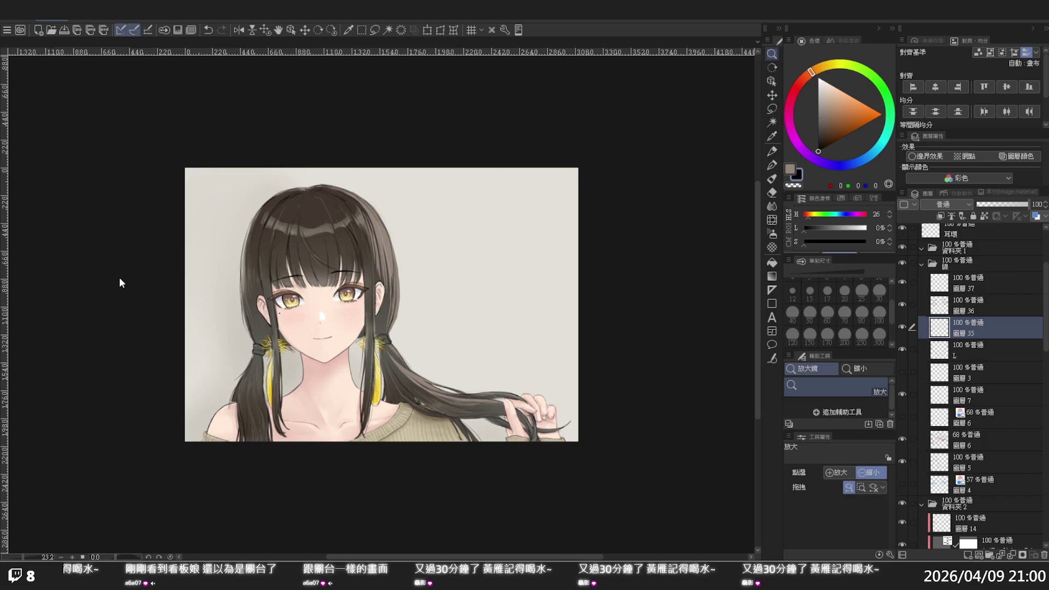
Step: Extend the canvas rightward with Change Canvas Size (Ctrl+Alt+C) and zoom out to view the result
{"action": "key", "text": "ctrl+alt+c"}
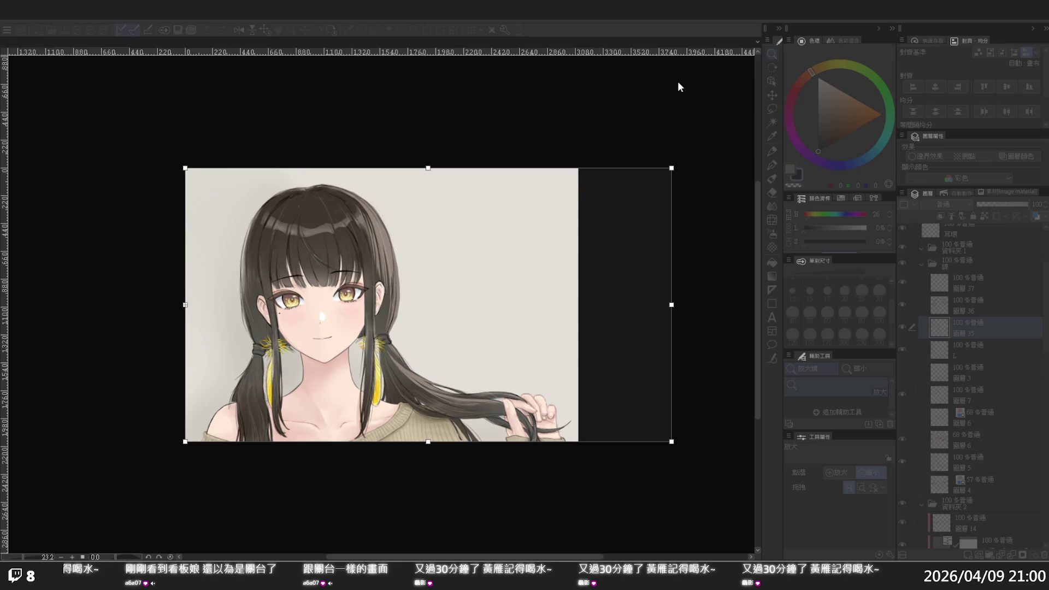
{"action": "key", "text": "Escape"}
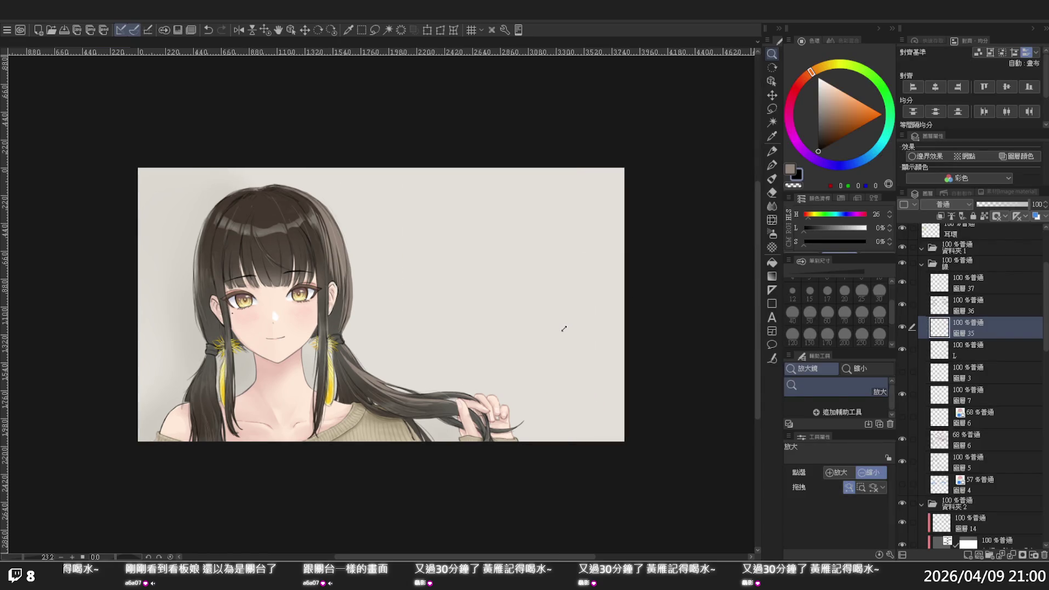
{"action": "left_click", "coordinate": [496, 380]}
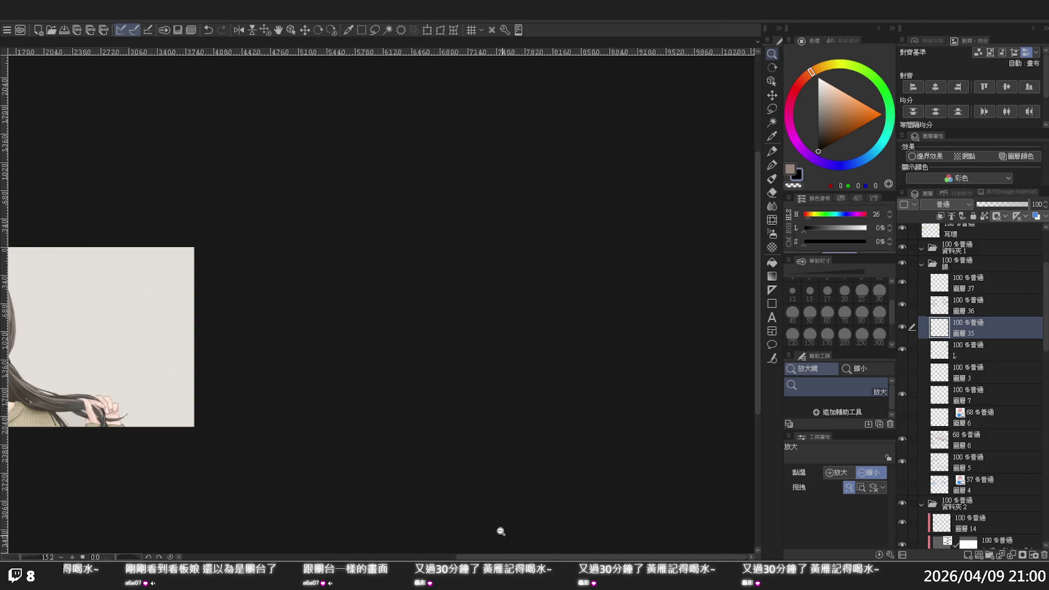
{"action": "left_click_drag", "start_coordinate": [508, 557], "coordinate": [354, 531]}
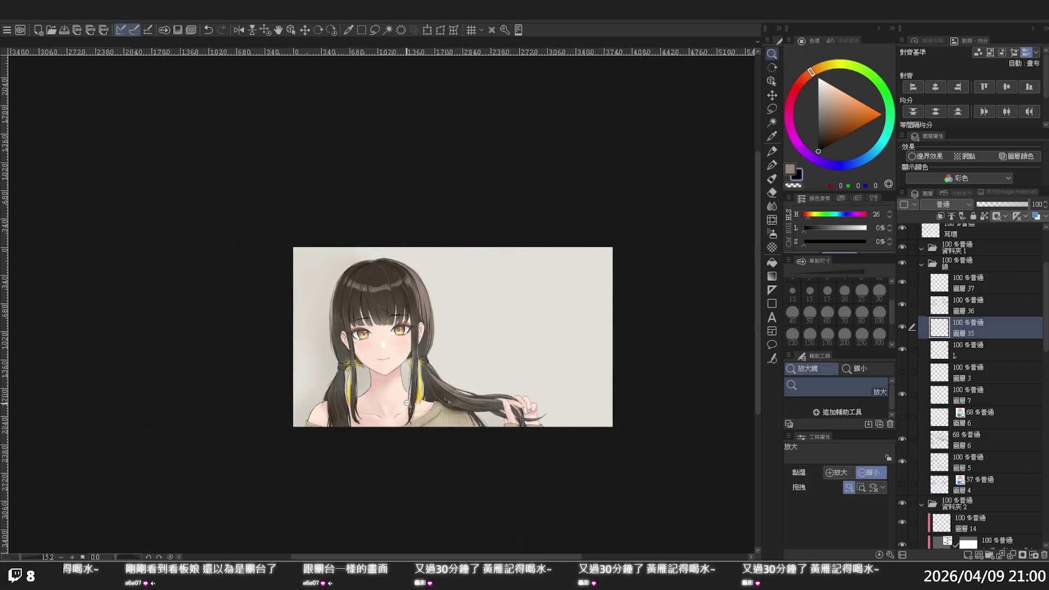
{"action": "scroll", "coordinate": [328, 350], "scroll_direction": "up", "scroll_amount": 1}
{"action": "scroll", "coordinate": [329, 350], "scroll_direction": "up", "scroll_amount": 1}
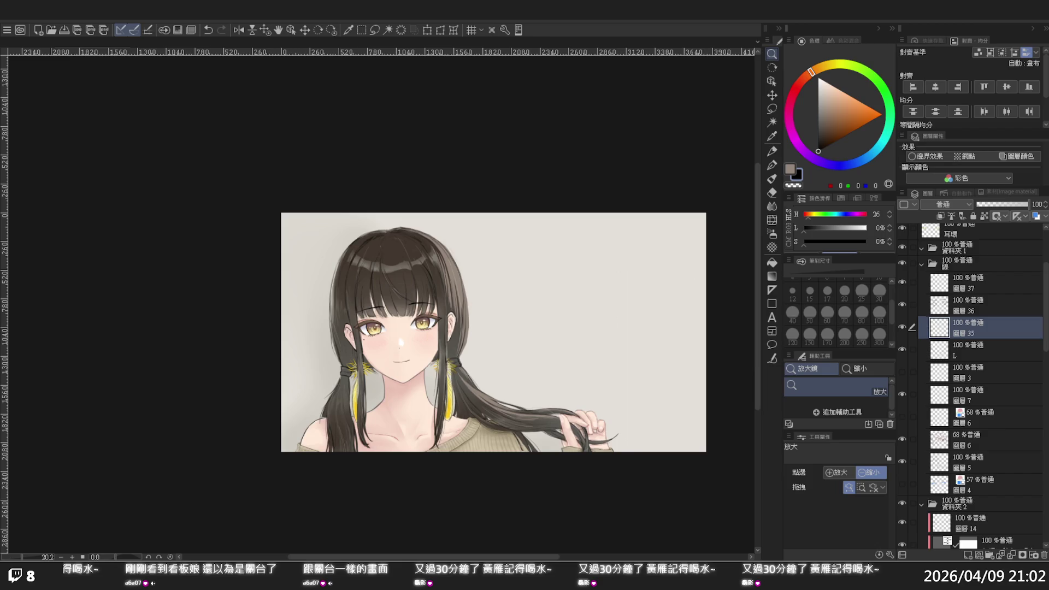
{"action": "left_click", "coordinate": [521, 298]}
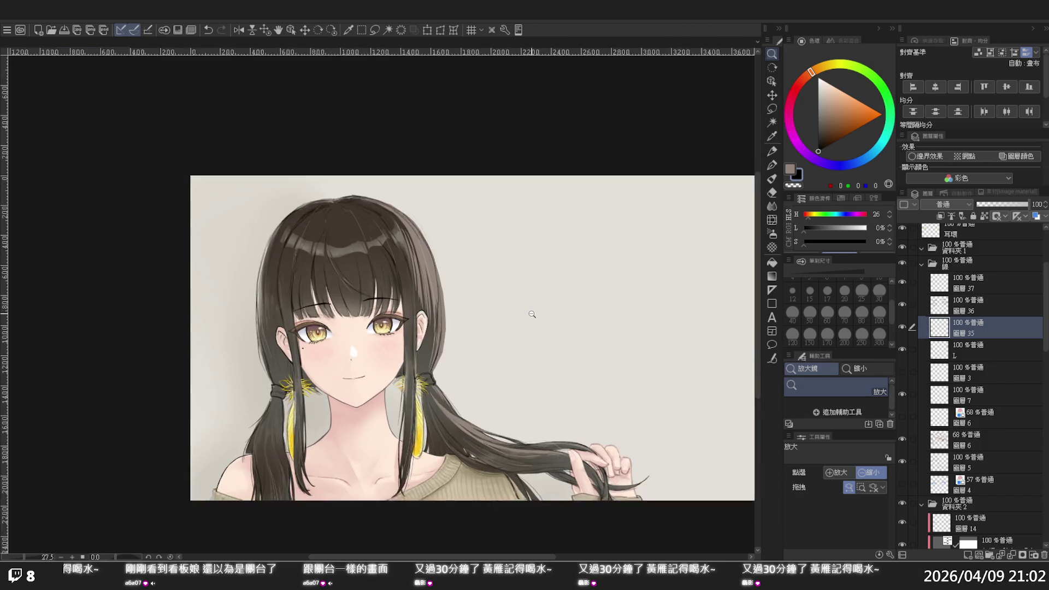
{"action": "scroll", "coordinate": [733, 186], "scroll_direction": "down", "scroll_amount": 1}
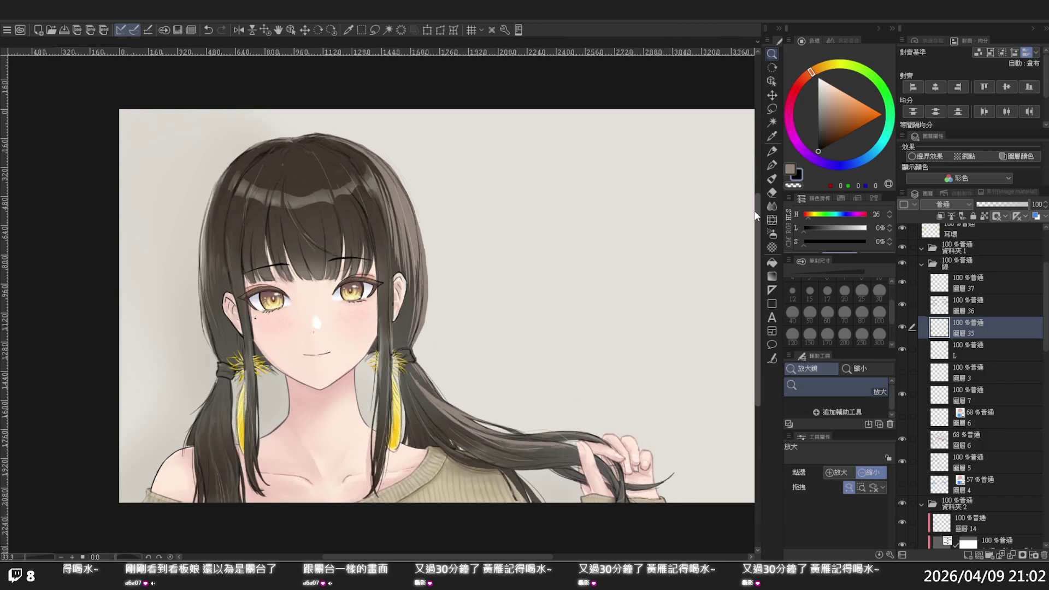